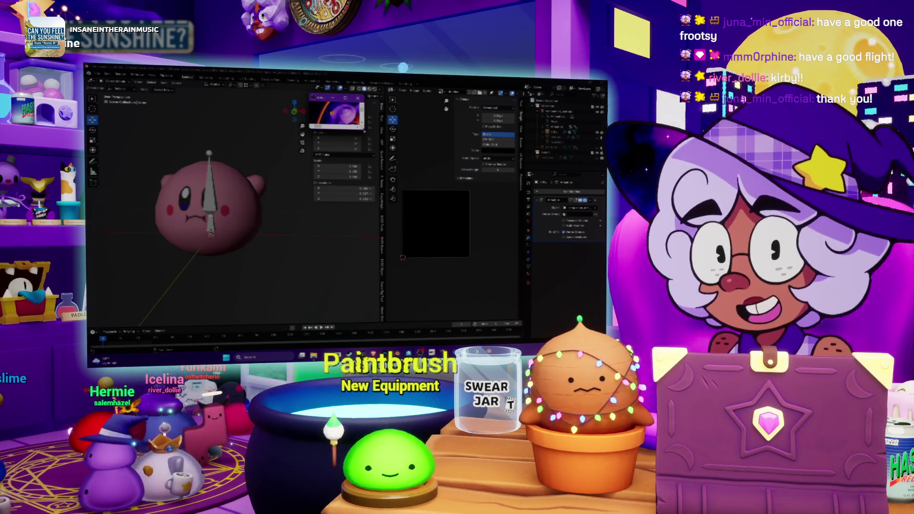
Enlarge the floating Frootsy's Puppet Show window over Blender, then maximize it full-screen
mouse_move(363, 128)
left_mouse_down()
mouse_move(419, 281)
mouse_move(565, 314)
left_mouse_up()
left_click(550, 105)
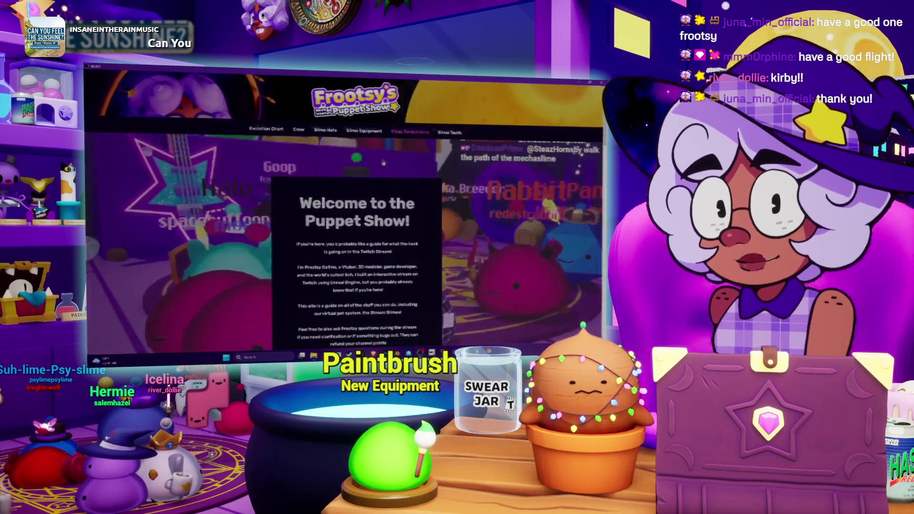
Dismiss the welcome popup, filter Slime Companions to Kirby Series, then orbit Kirby in Blender
left_click(384, 163)
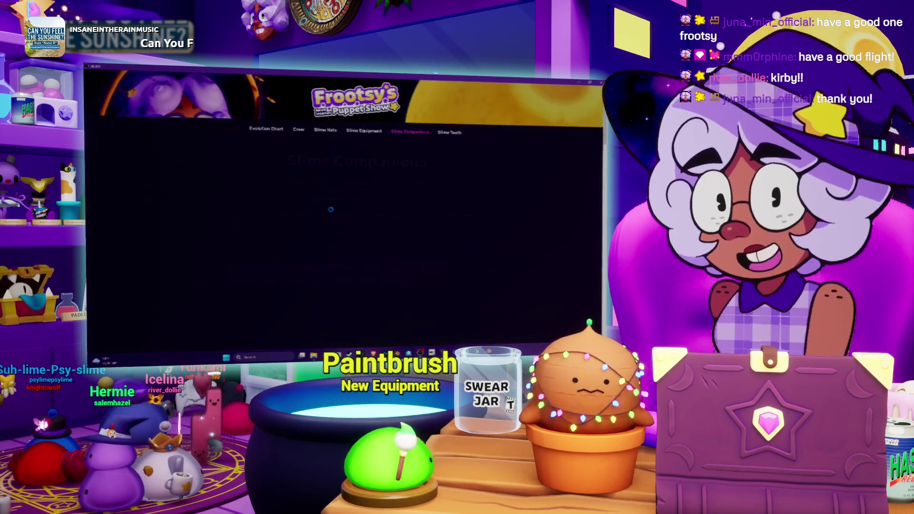
left_click(399, 268)
scroll(403, 148, "down", 3)
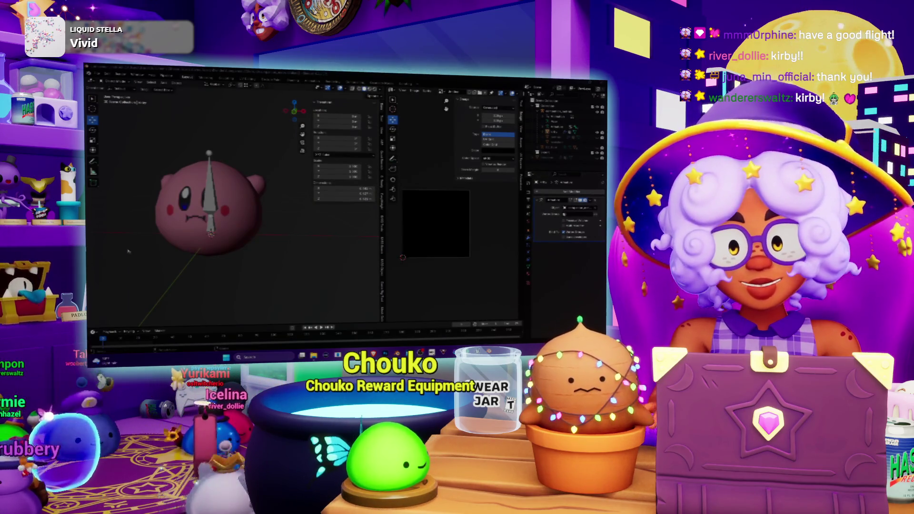
mouse_move(164, 227)
middle_mouse_down()
mouse_move(262, 254)
mouse_move(227, 234)
mouse_move(248, 229)
mouse_move(231, 228)
middle_mouse_up()
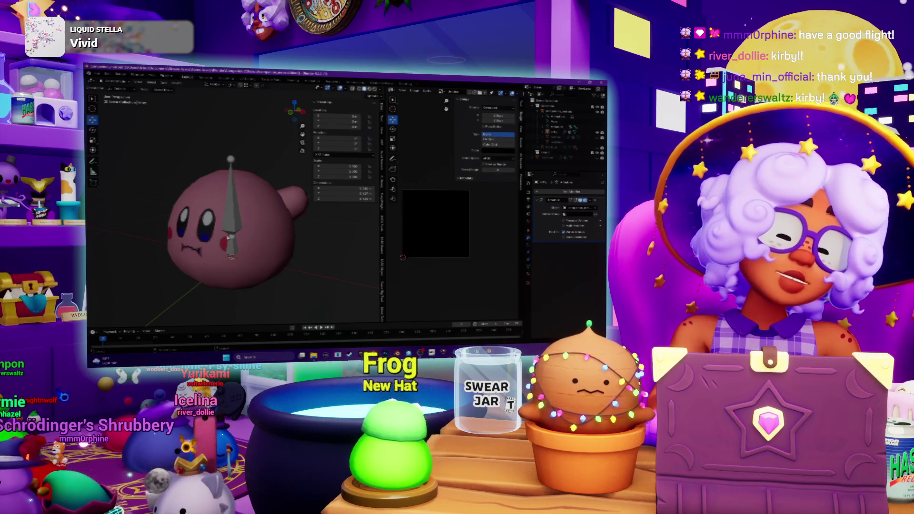
Orbit to view Kirby from behind, then switch to the DuckDuckGo browser window
mouse_move(183, 181)
middle_mouse_down()
mouse_move(251, 191)
mouse_move(178, 180)
mouse_move(238, 182)
middle_mouse_up()
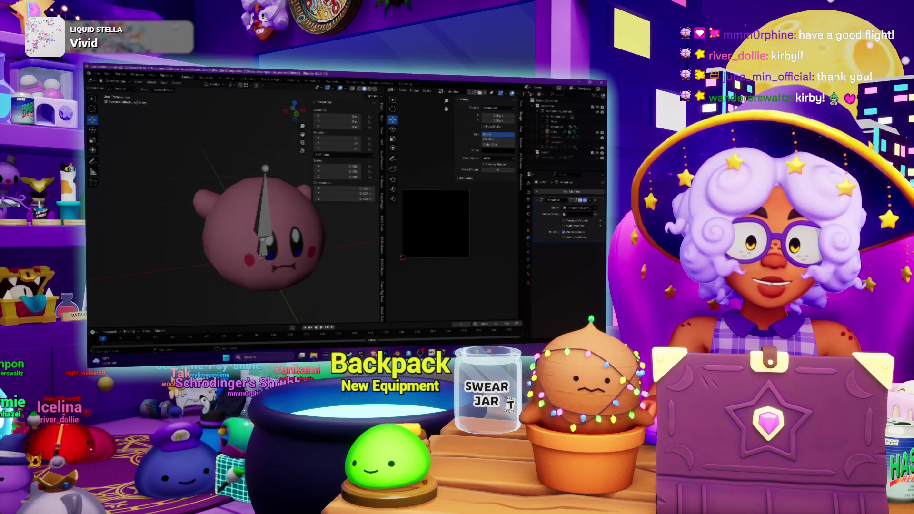
key("alt+Tab")
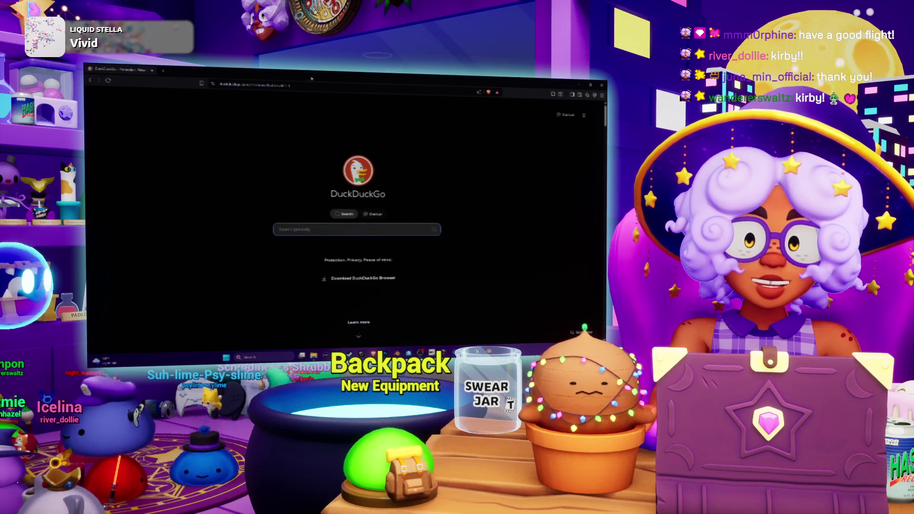
Switch back to Blender, then over to The Models Resource asset search
key("alt+Tab")
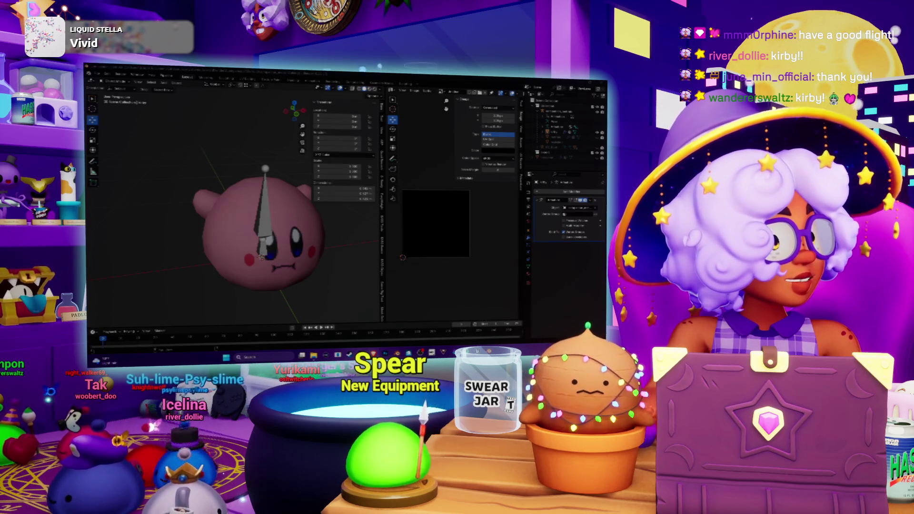
key("alt+Tab")
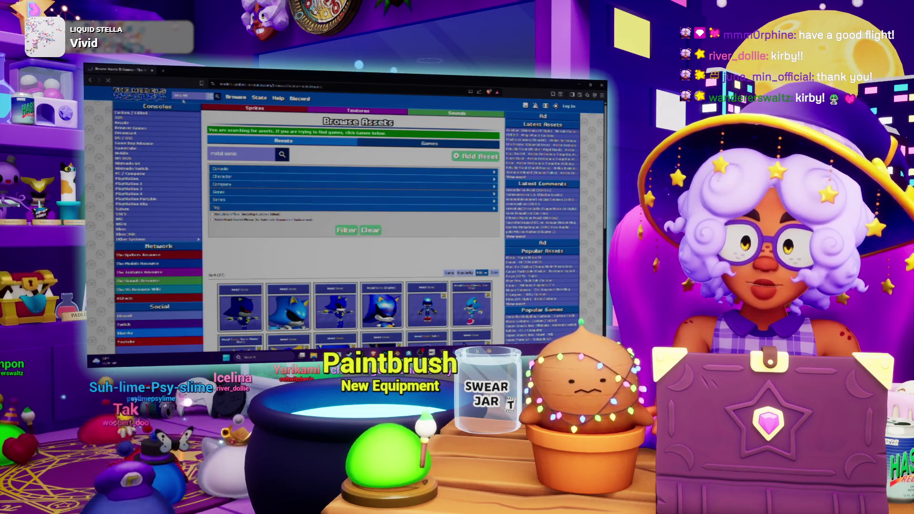
Search The Models Resource for Kirby 64 and open the Kirby 64: The Crystal Shards page
key("Return")
scroll(353, 215, "down", 1)
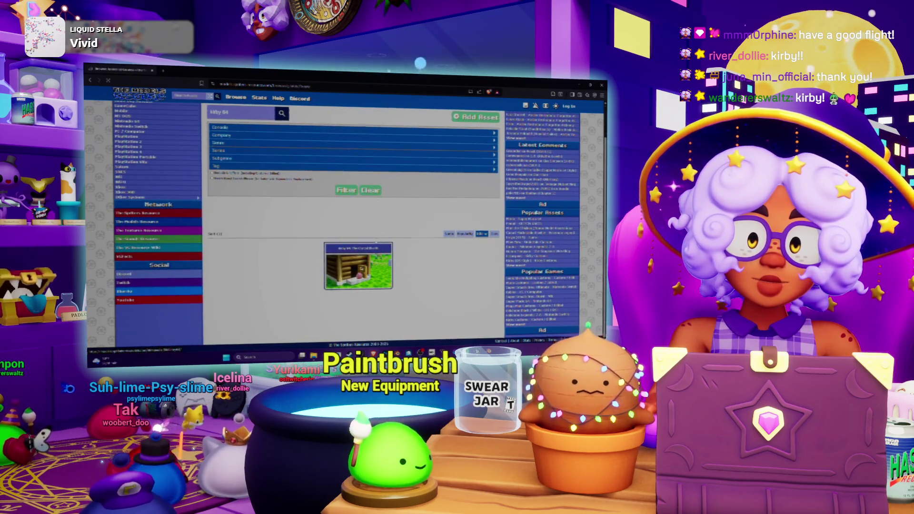
left_click(358, 265)
scroll(352, 229, "down", 3)
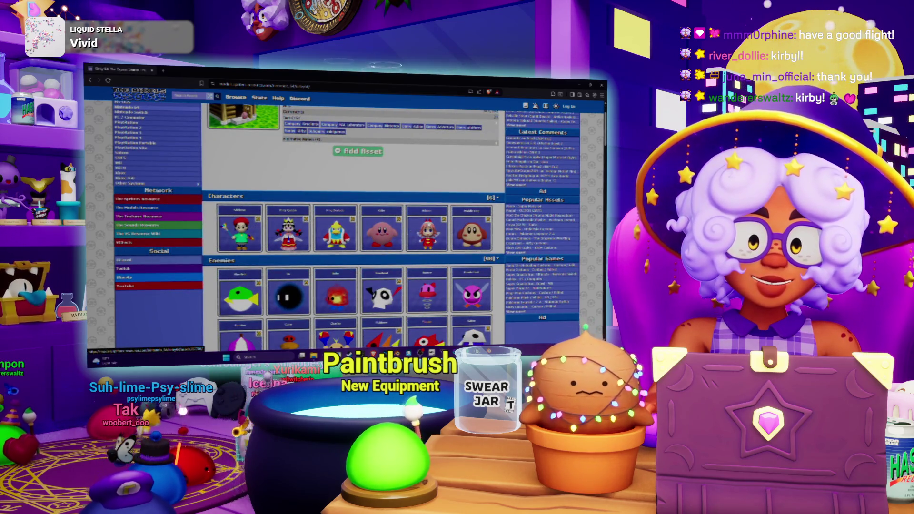
scroll(353, 229, "down", 1)
Open the Ribbon model page and save its model file
left_click(421, 180)
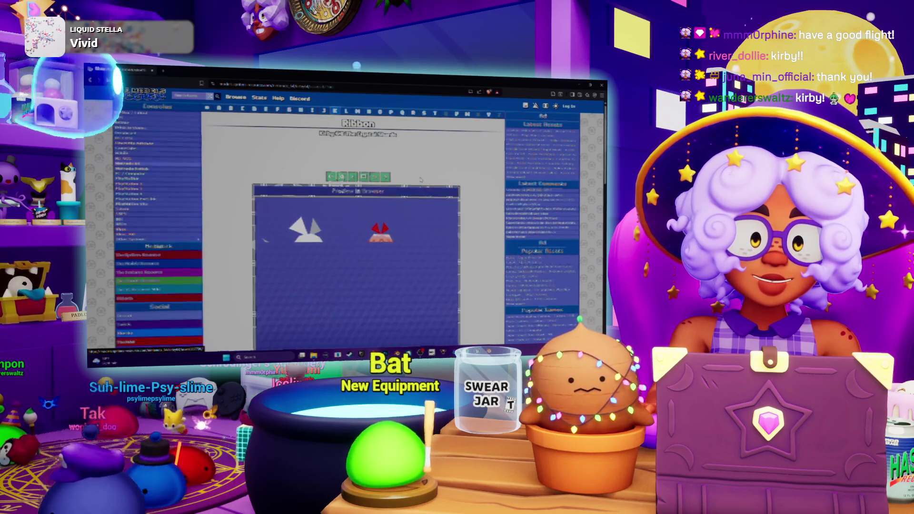
scroll(256, 238, "down", 2)
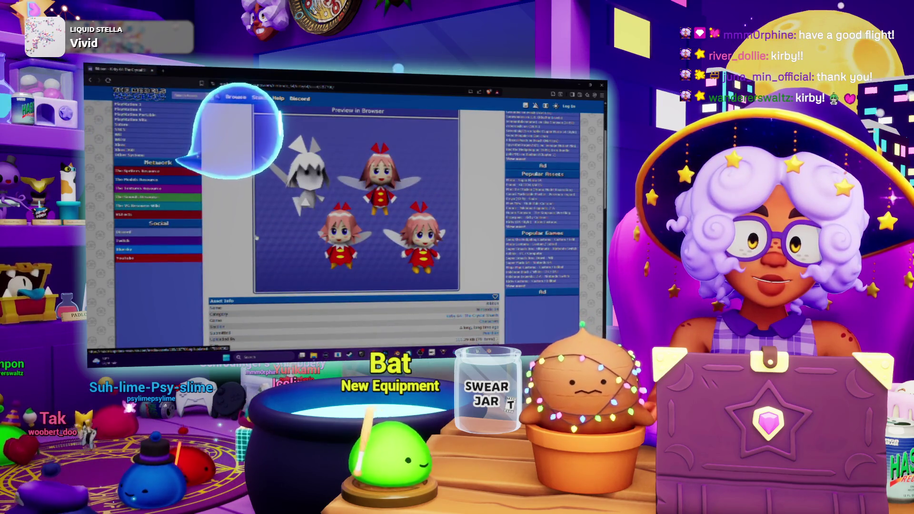
scroll(256, 238, "up", 1)
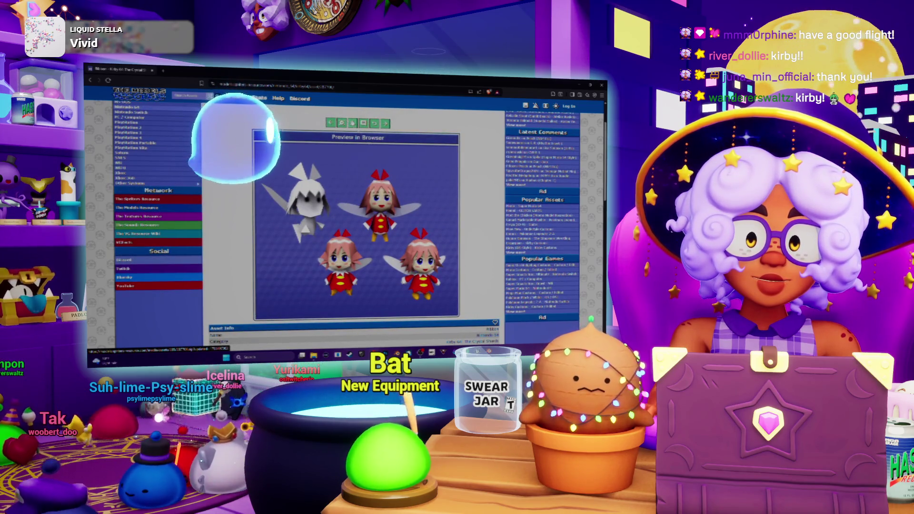
key("ctrl+s")
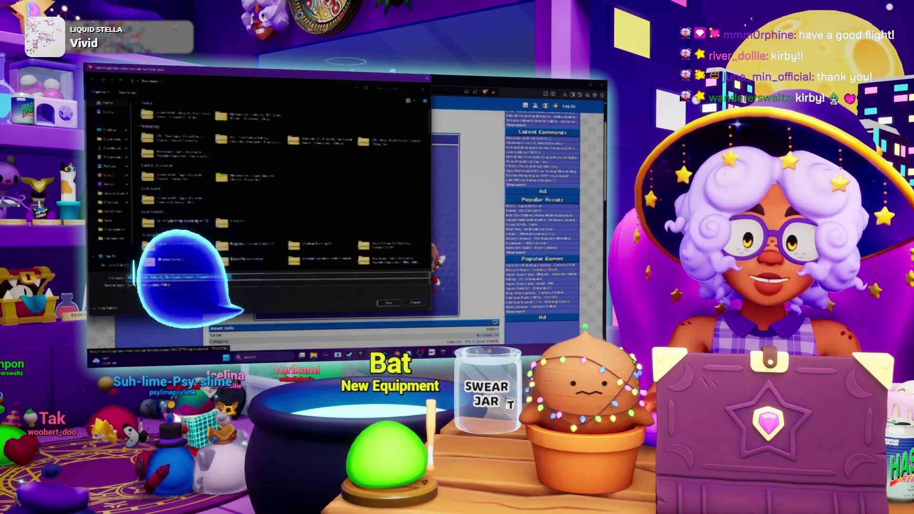
key("Return")
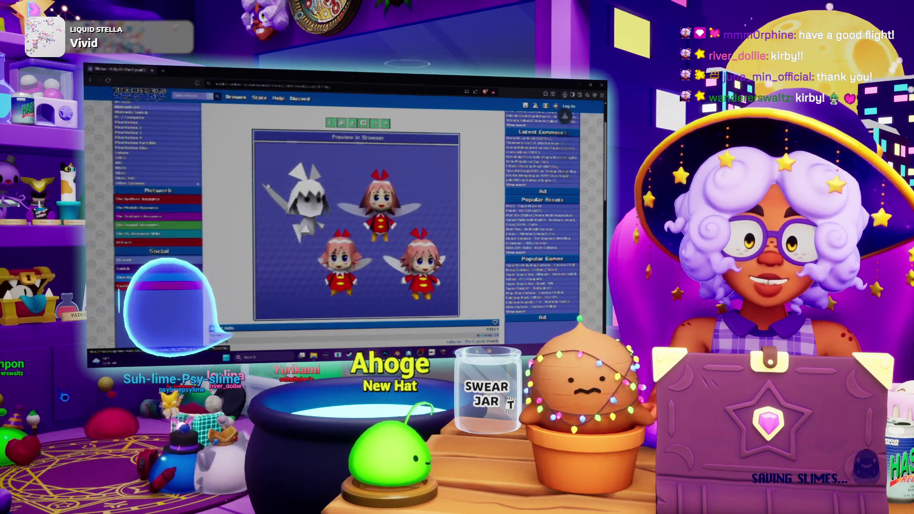
Return to the Kirby 64 game page and search assets for nightopian
scroll(355, 215, "down", 2)
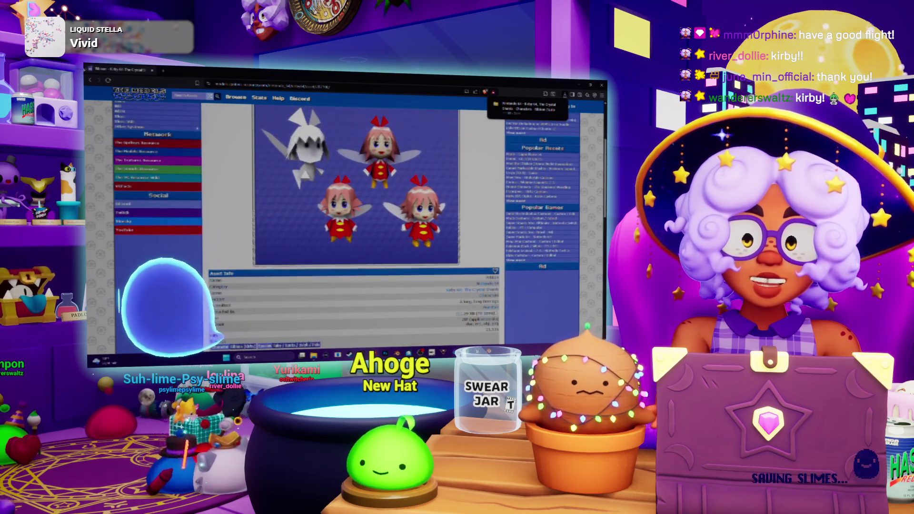
key("alt+Left")
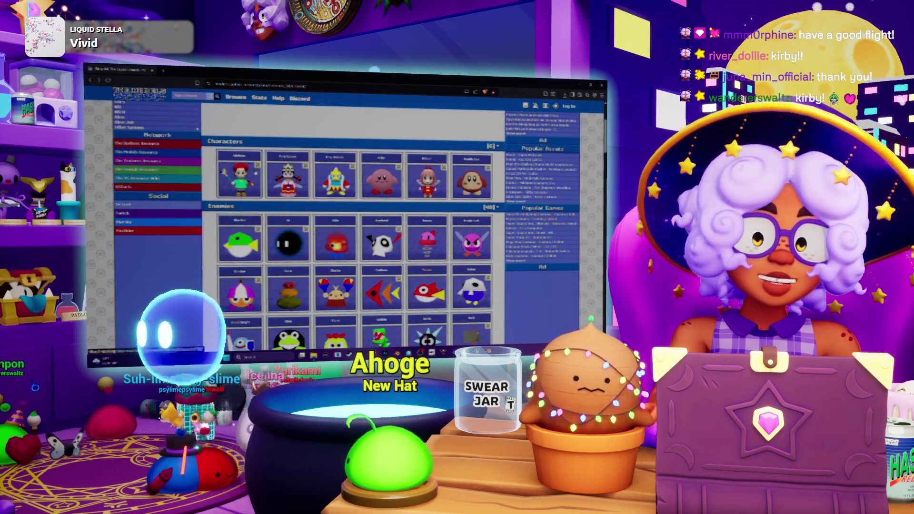
scroll(355, 214, "up", 3)
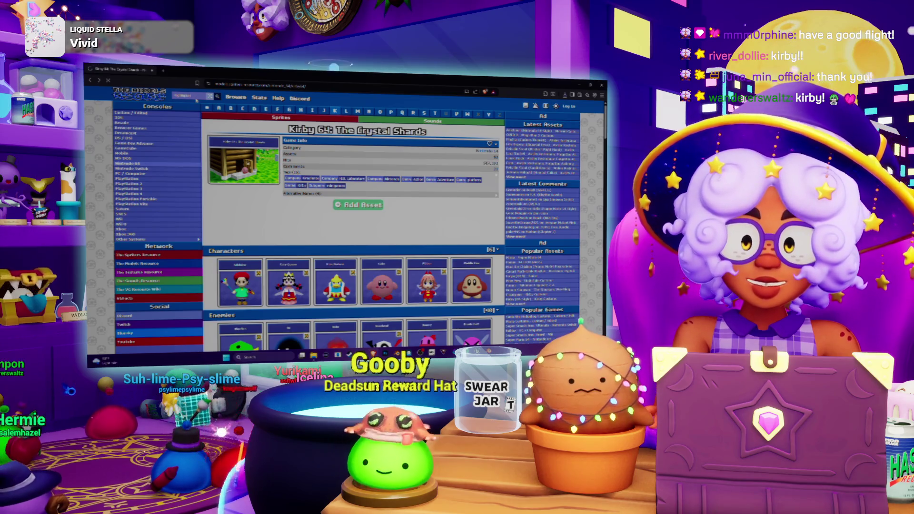
key("Return")
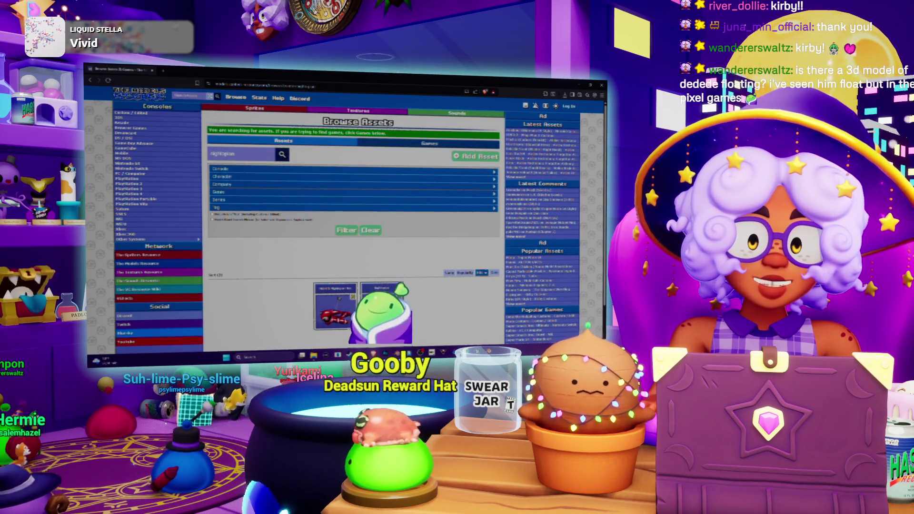
Open the Nightopian model page and save its model file via the download button
left_click(326, 221)
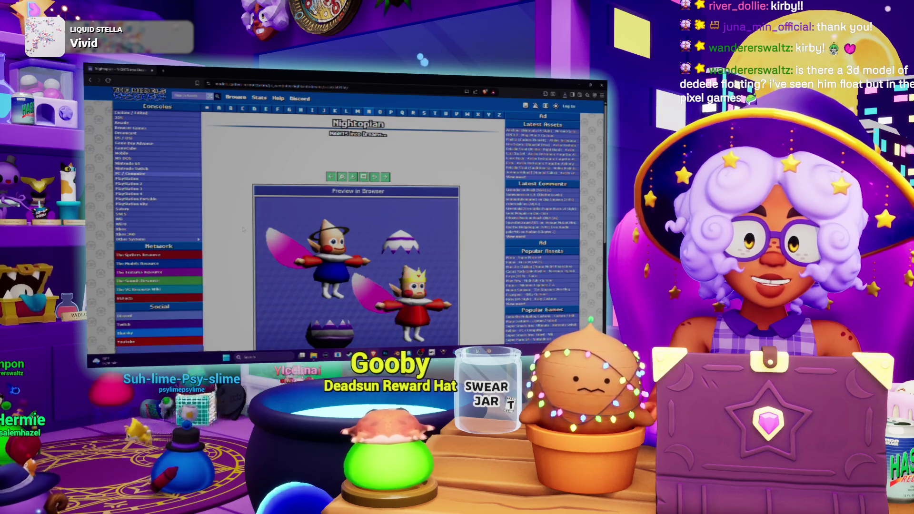
scroll(242, 229, "down", 3)
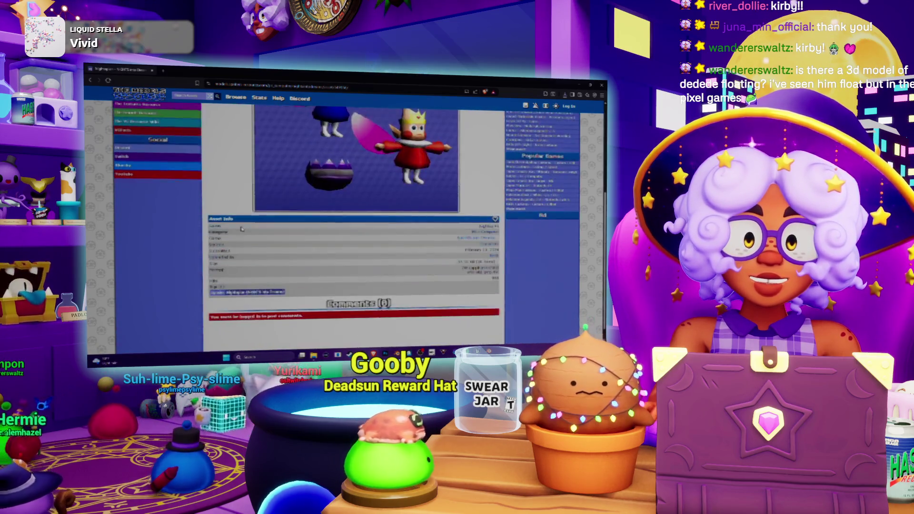
scroll(241, 229, "up", 1)
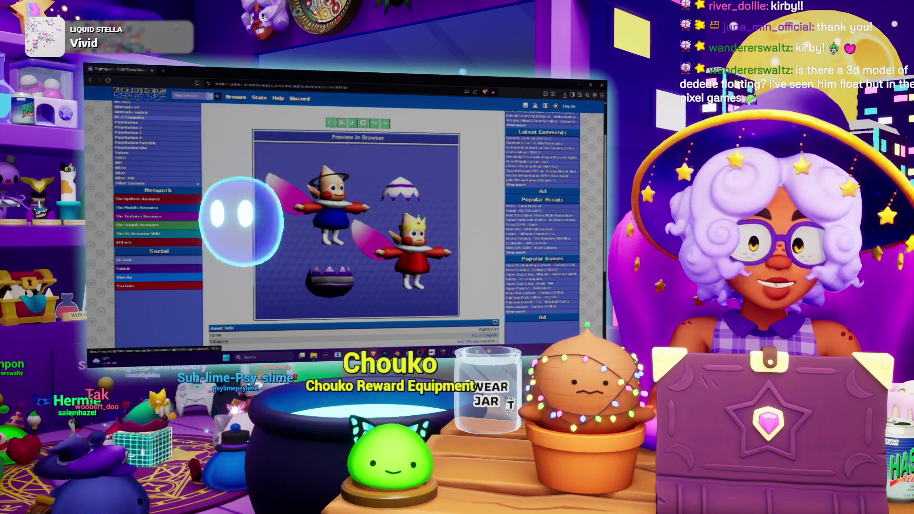
left_click(353, 123)
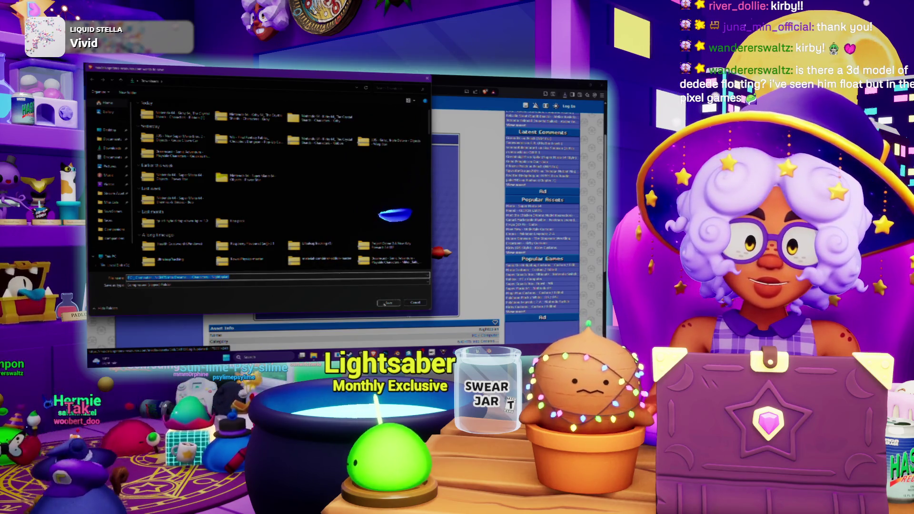
left_click(389, 303)
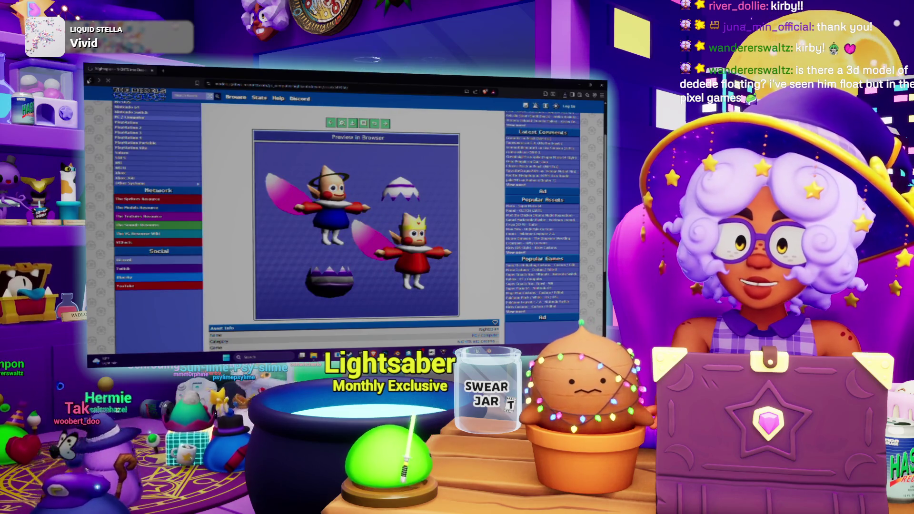
Browse the NiGHTS into Dreams... game page and open another model's preview page
key("alt+Left")
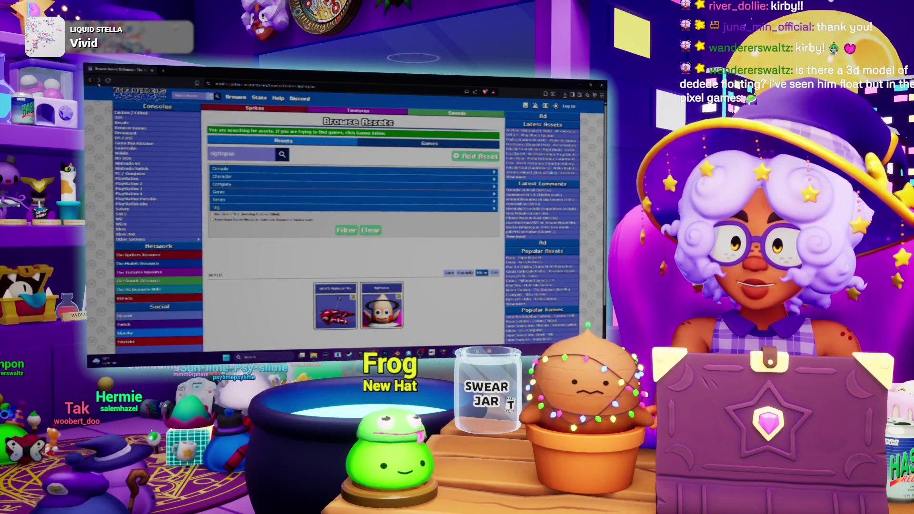
key("alt+Right")
scroll(335, 149, "up", 2)
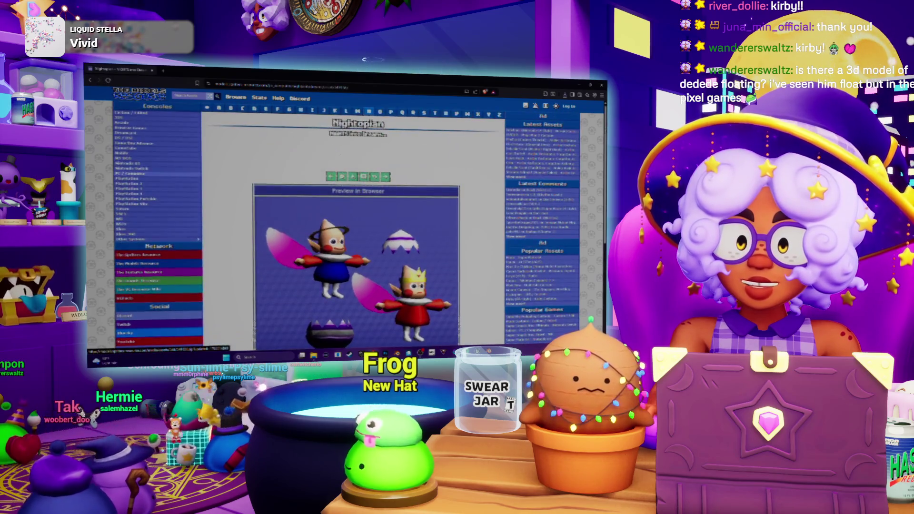
left_click(358, 134)
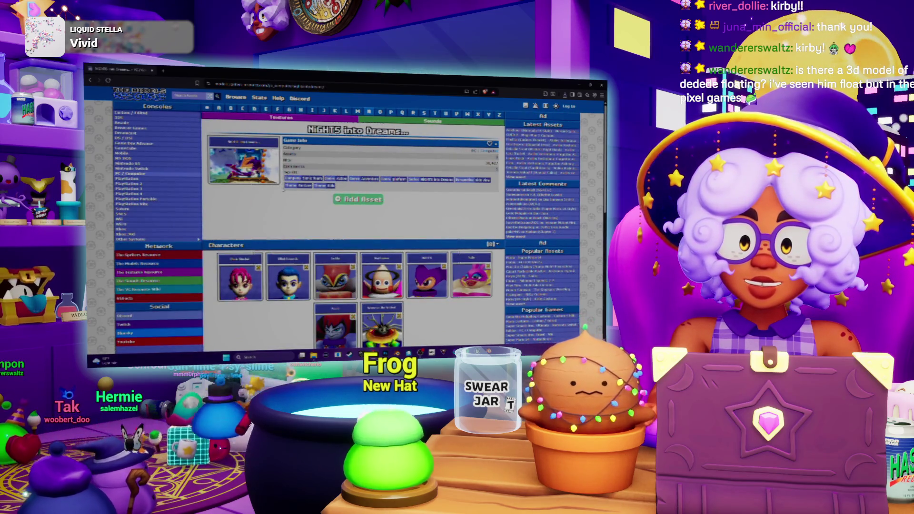
scroll(284, 189, "down", 5)
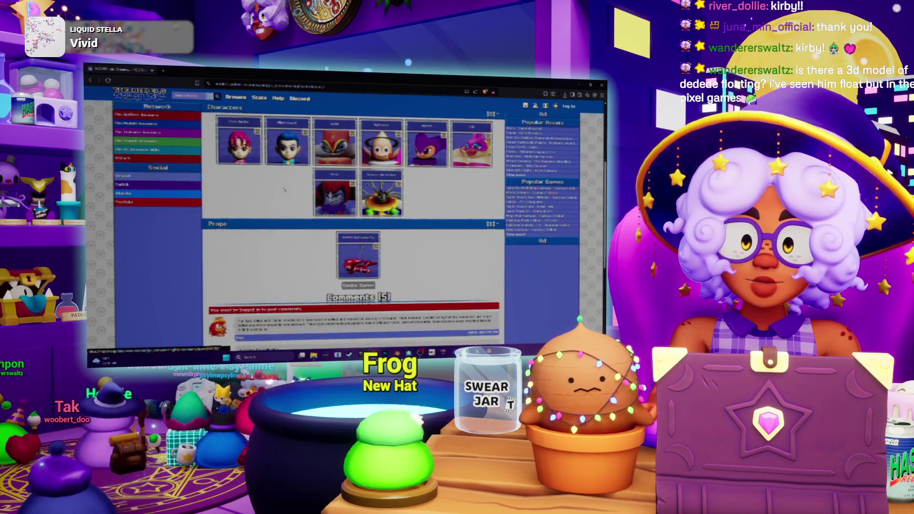
scroll(333, 252, "up", 1)
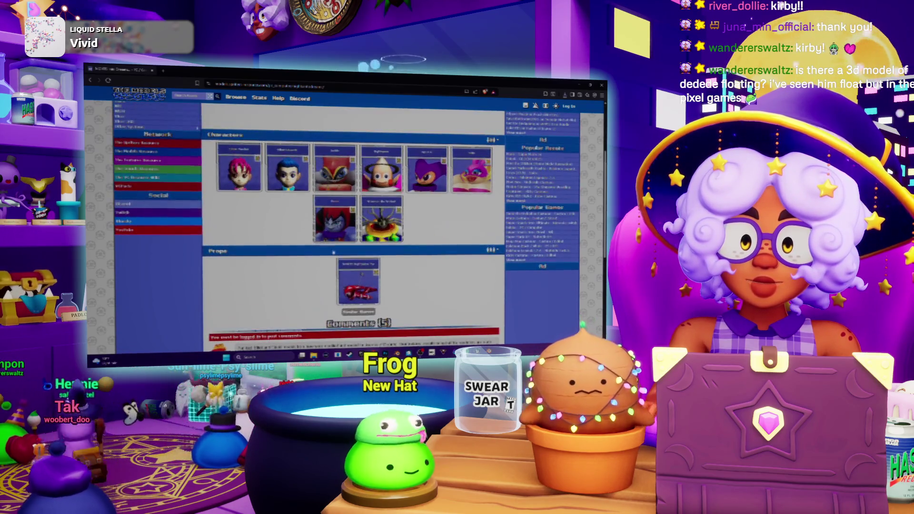
left_click(358, 282)
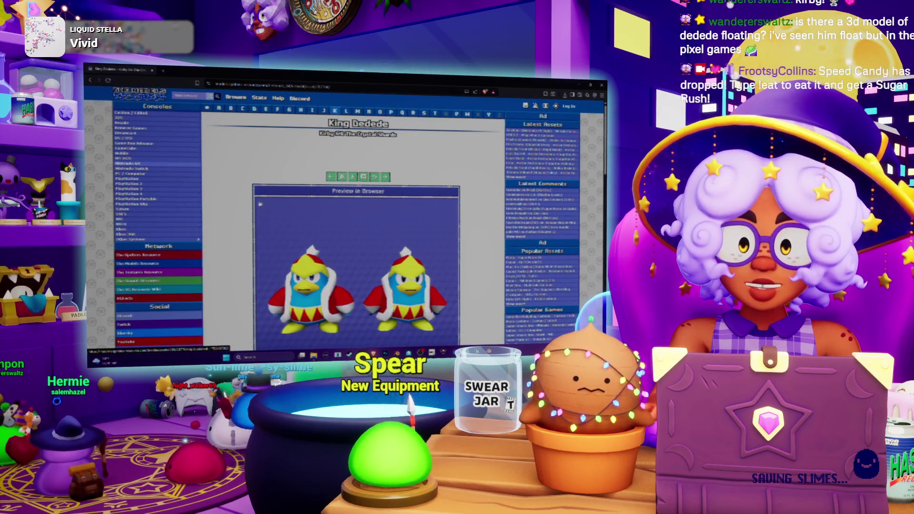
Open the Kirby 64 game page, scroll through its character and enemy models, then return to Blender
scroll(260, 204, "down", 5)
scroll(259, 205, "up", 5)
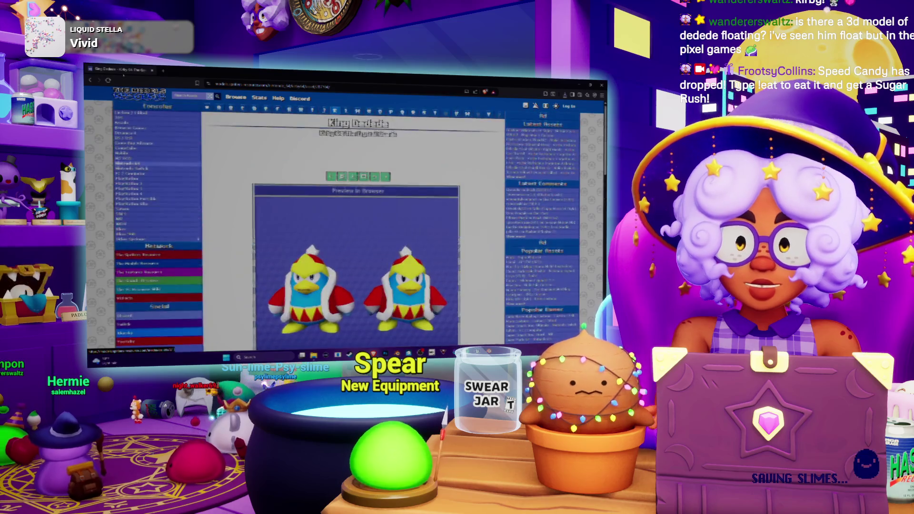
left_click(357, 135)
scroll(277, 183, "down", 10)
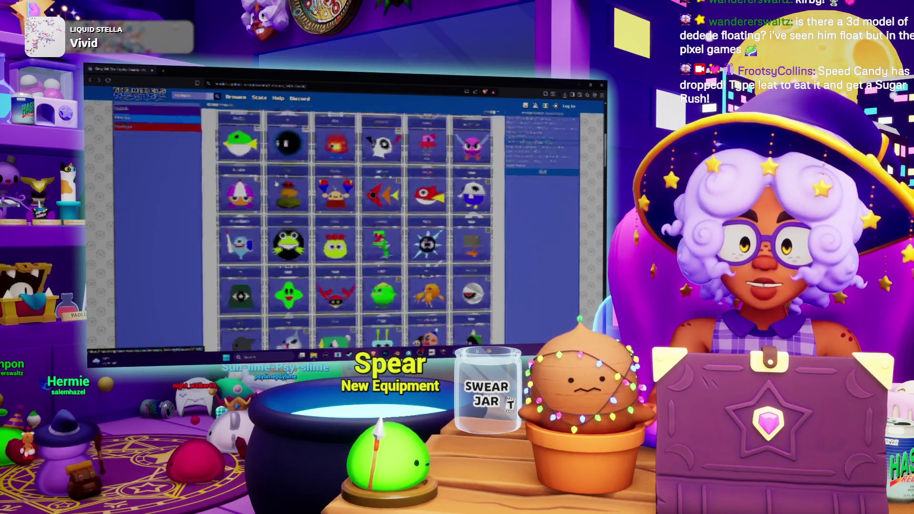
scroll(276, 183, "down", 10)
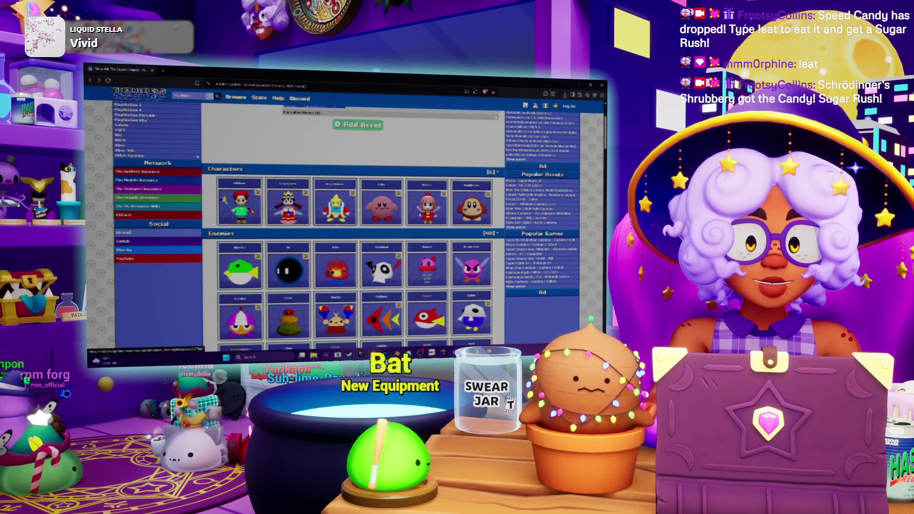
key("alt+Tab")
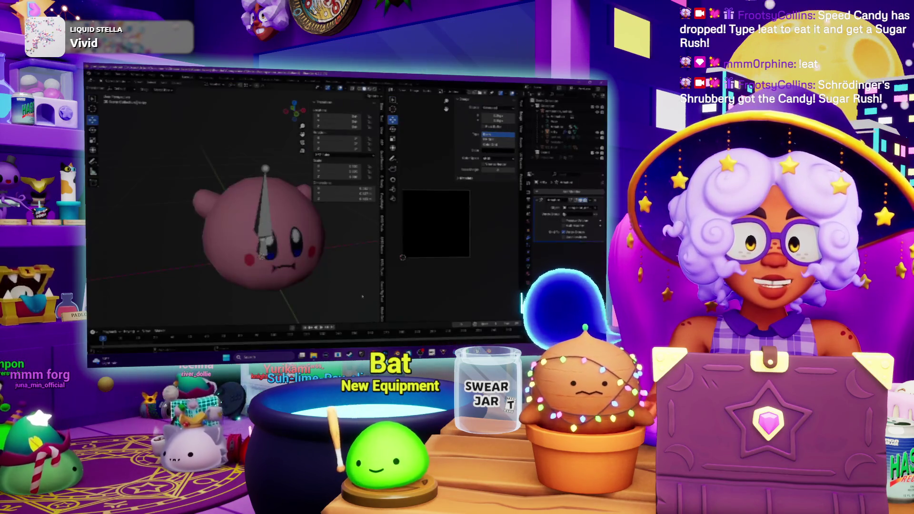
mouse_move(289, 238)
middle_mouse_down()
mouse_move(260, 232)
mouse_move(277, 257)
middle_mouse_up()
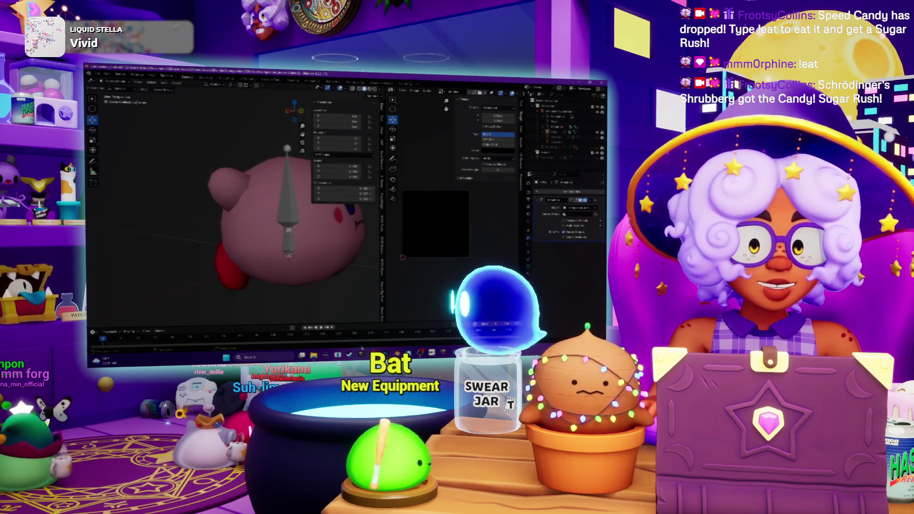
key("alt+Tab")
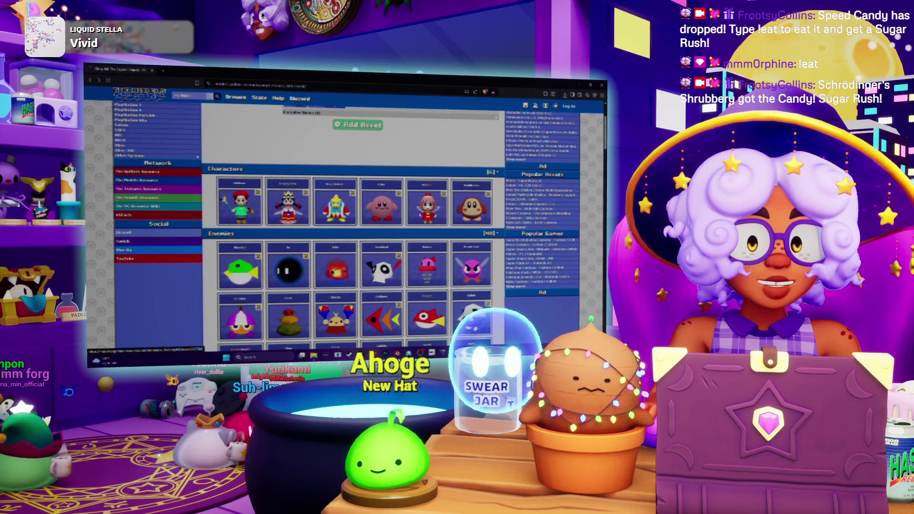
Load King Dedede's interactive 3D preview, cancel the save dialog, and open a new tab
left_click(343, 215)
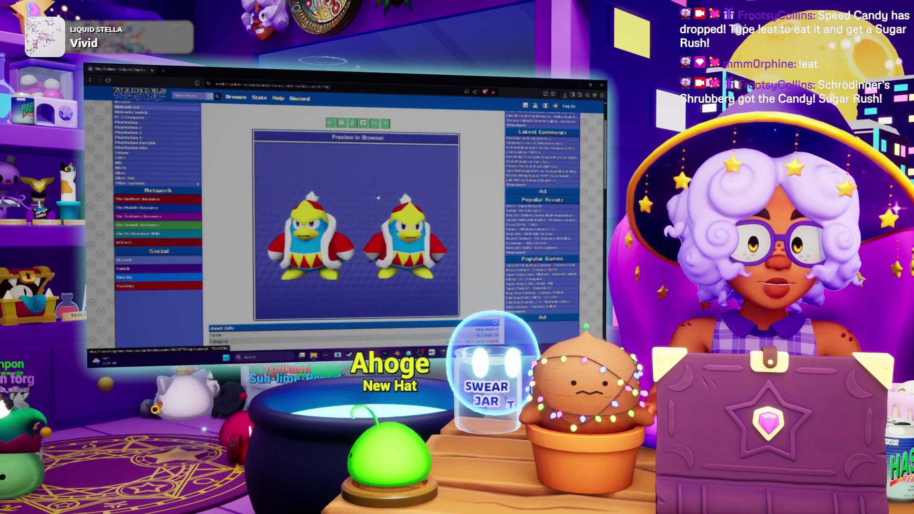
left_click(378, 196)
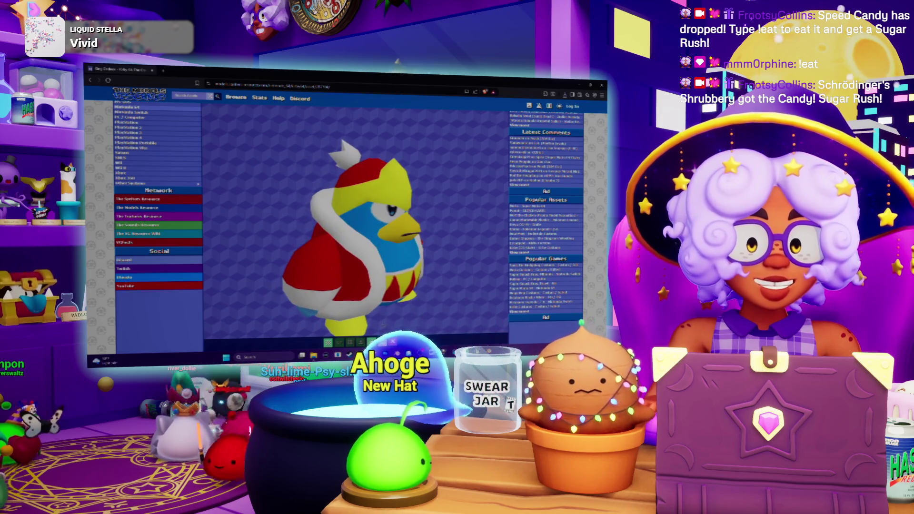
left_click(368, 332)
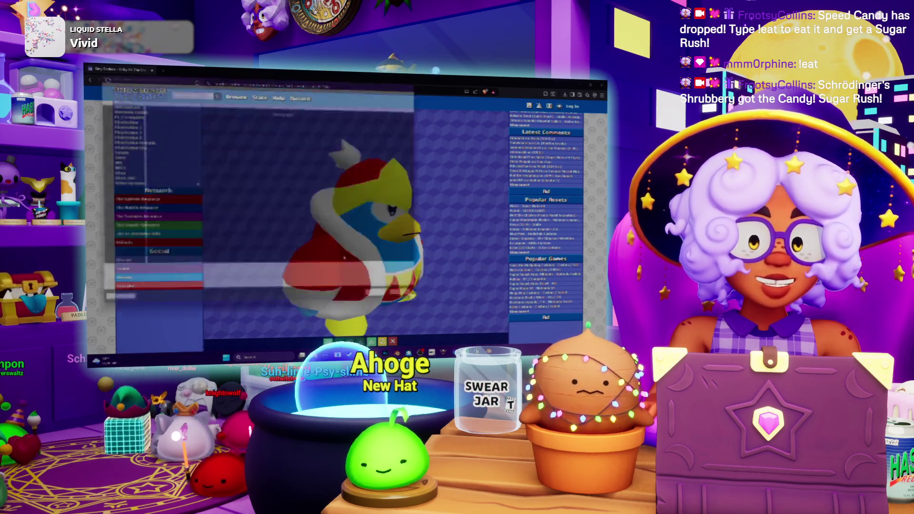
left_click(387, 303)
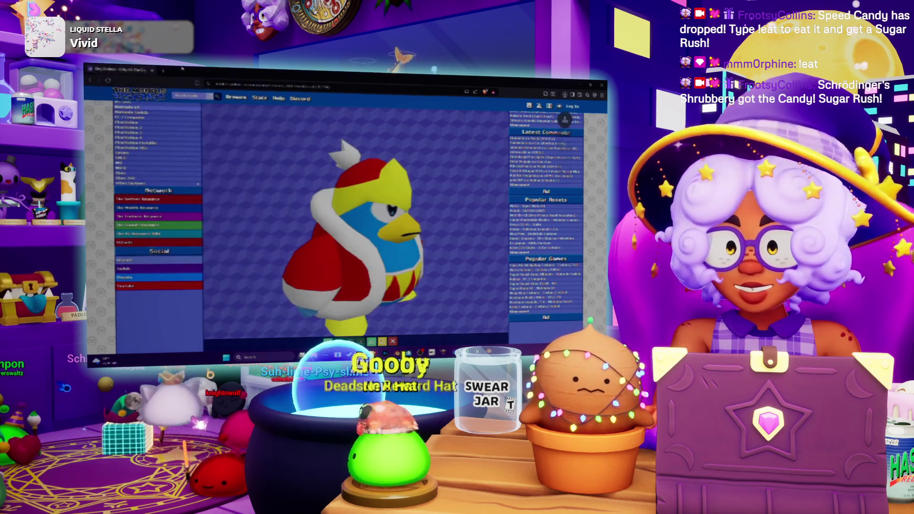
key("ctrl+t")
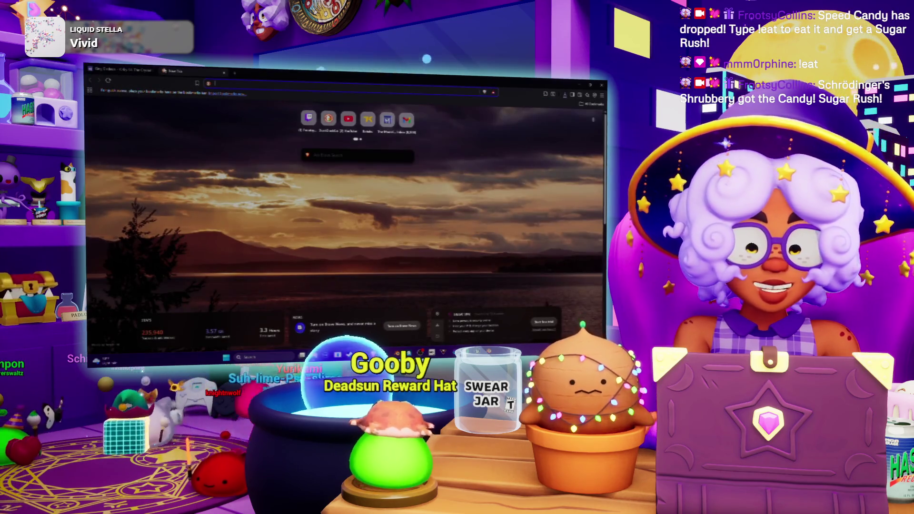
Search images for 'dede fiowe kirby 64' and scroll through the image results
type("dee")
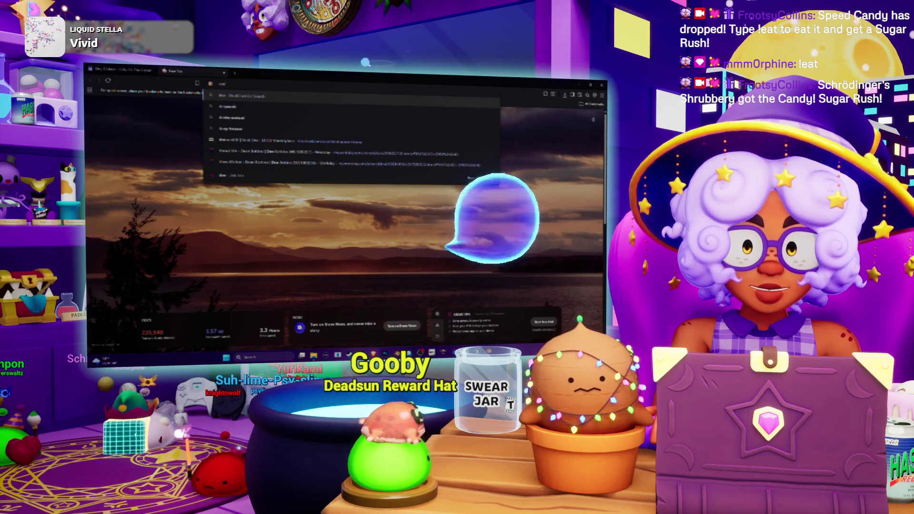
key("BackSpace")
type("dede fi")
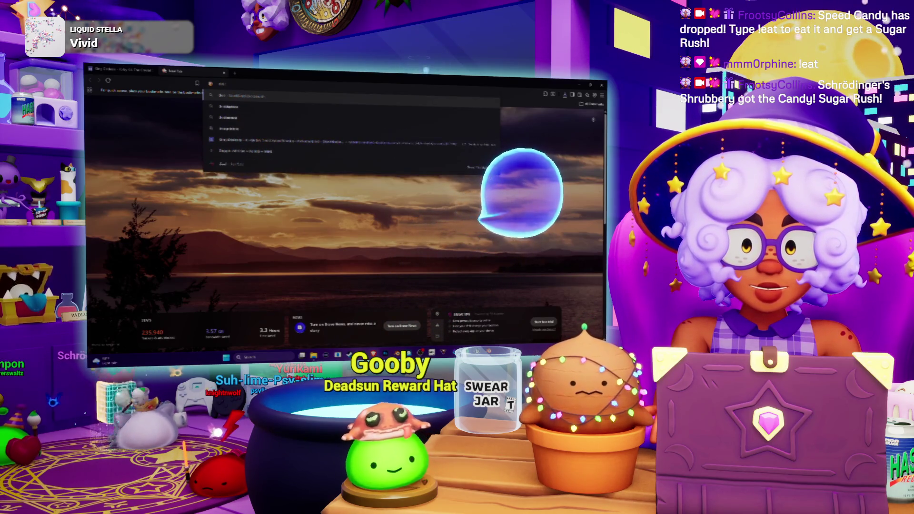
type("owe")
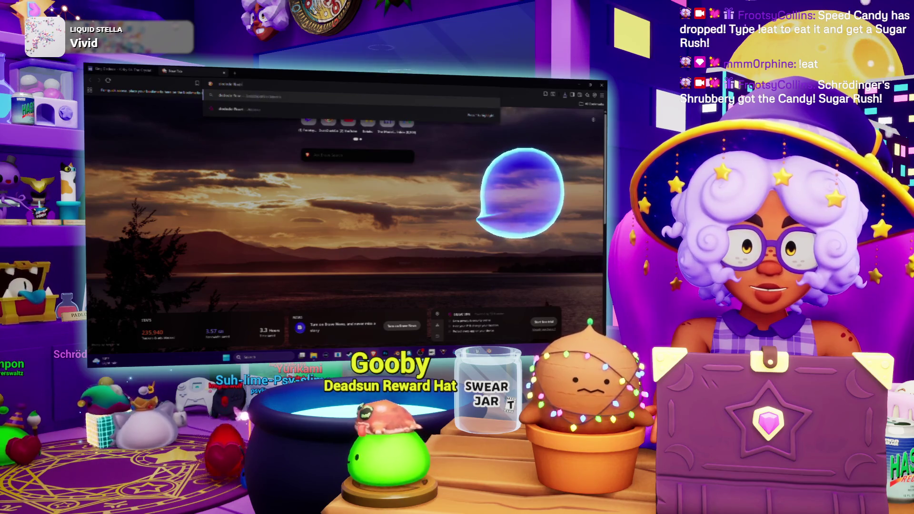
type(" kir")
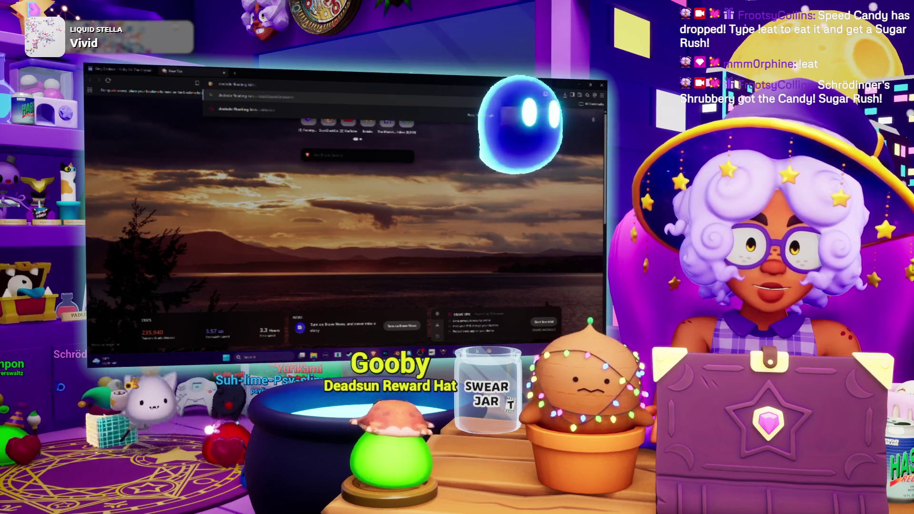
type("by 64")
key("Return")
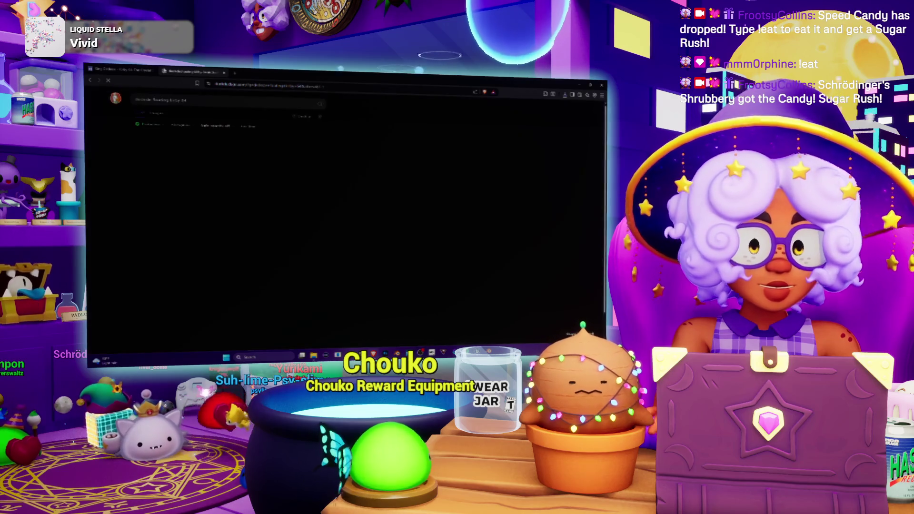
left_click(157, 114)
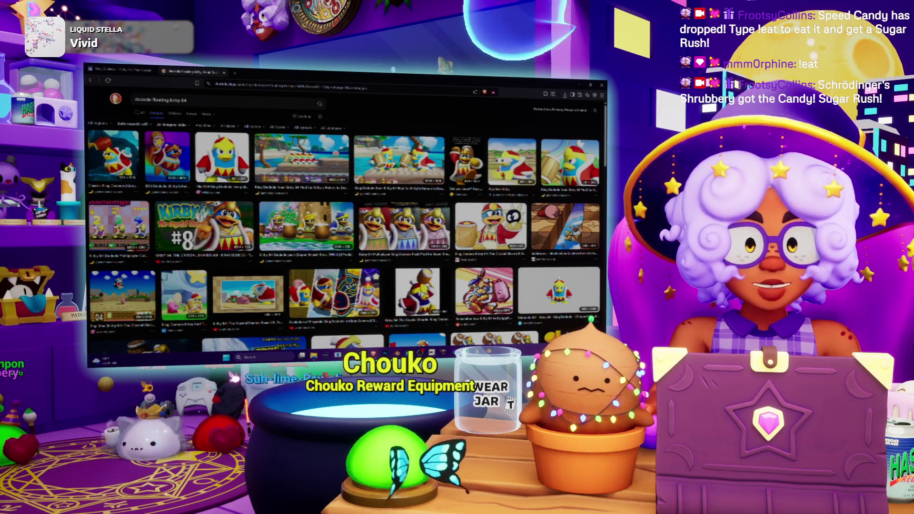
scroll(444, 120, "down", 3)
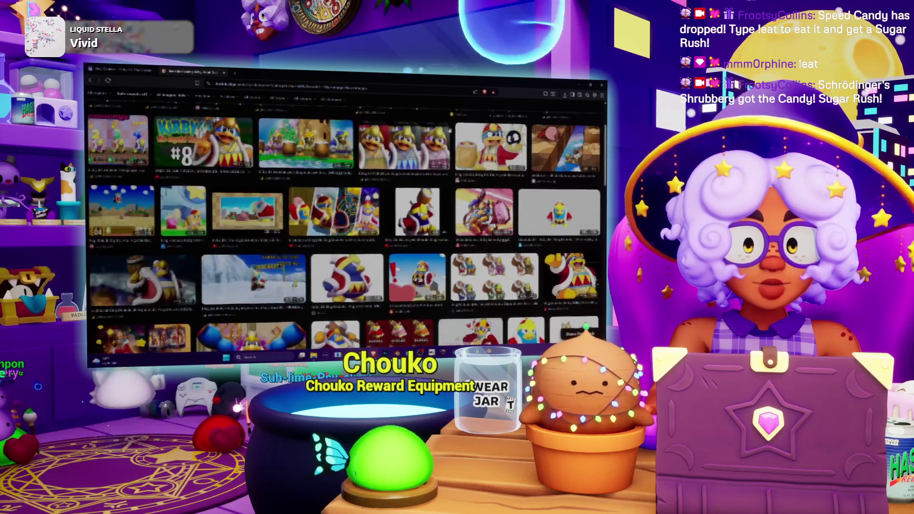
scroll(448, 126, "down", 3)
scroll(450, 130, "down", 3)
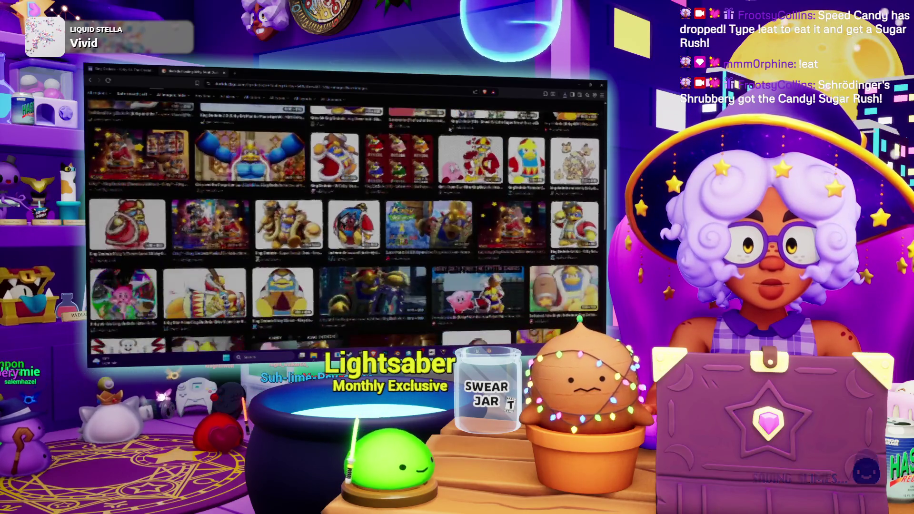
scroll(449, 129, "down", 3)
scroll(449, 130, "down", 3)
scroll(450, 130, "down", 3)
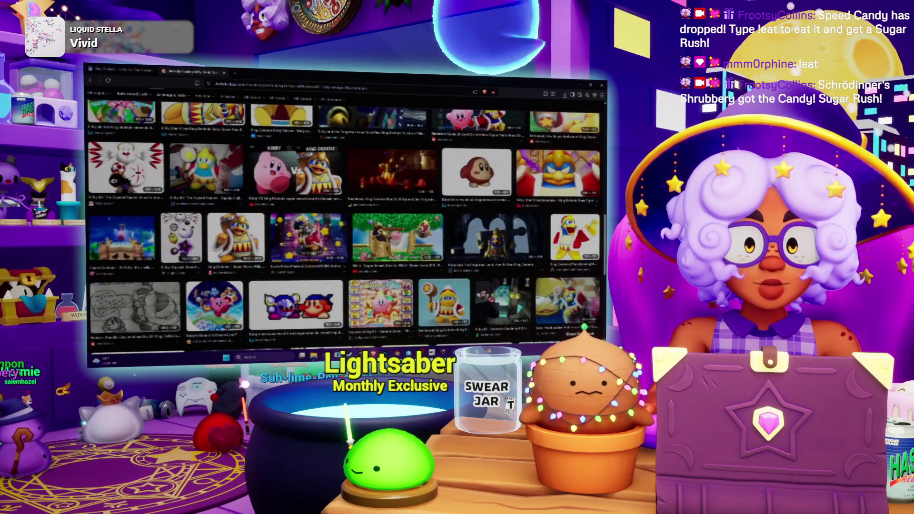
Open the Smash Bros Dream Land image preview and snip Dedede floating
left_click(398, 237)
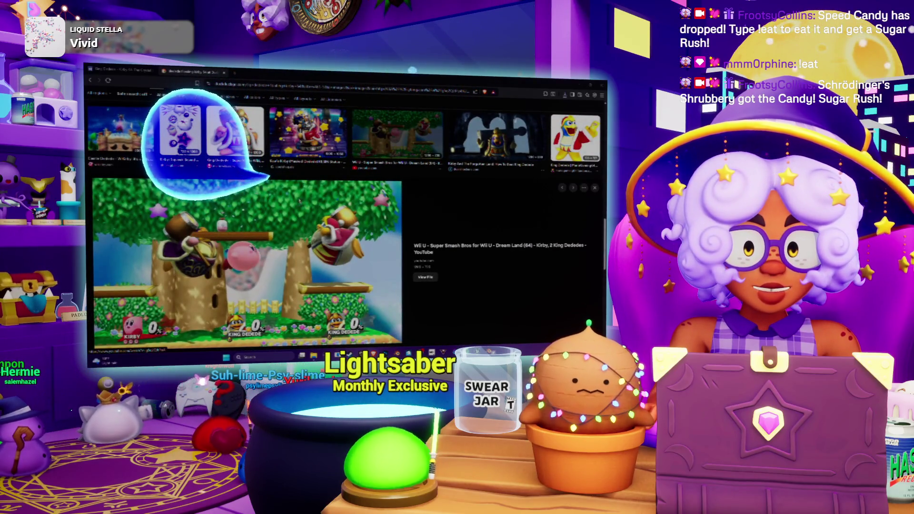
key("super+shift+s")
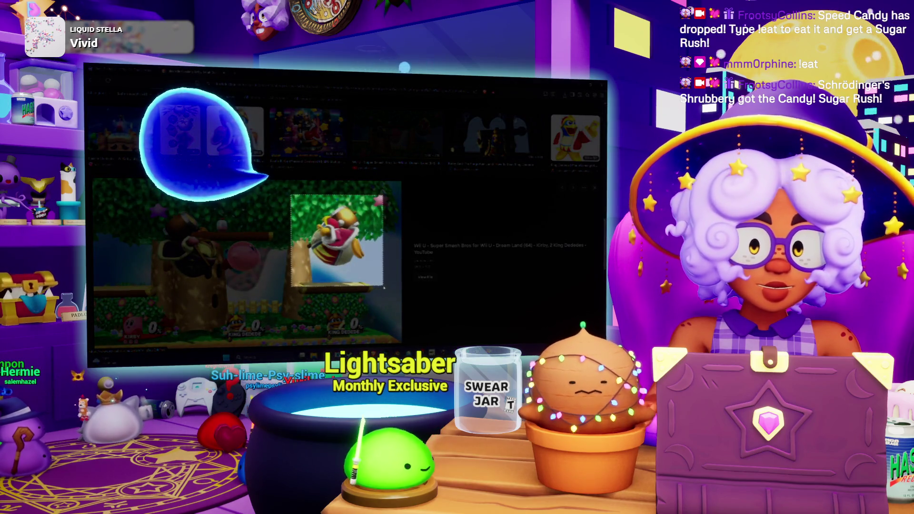
left_click_drag(384, 288, 384, 288)
scroll(384, 288, "down", 5)
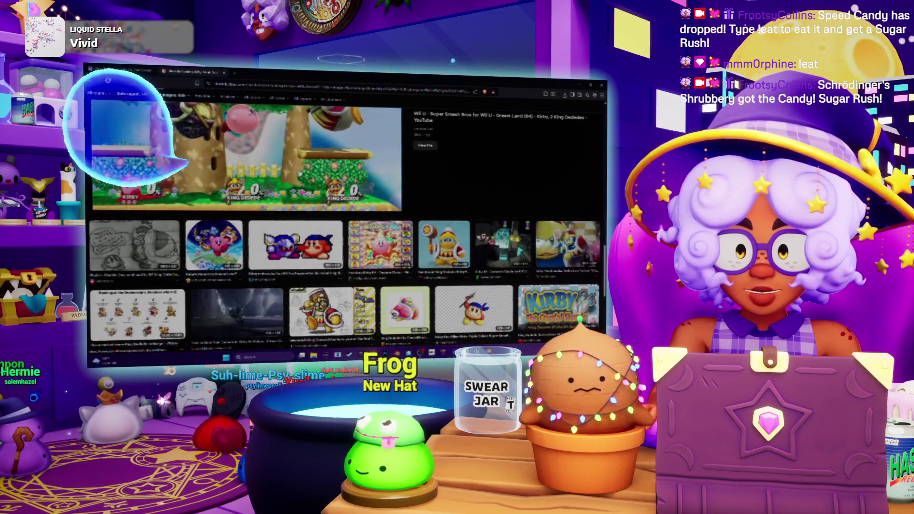
scroll(345, 224, "down", 5)
scroll(345, 224, "up", 8)
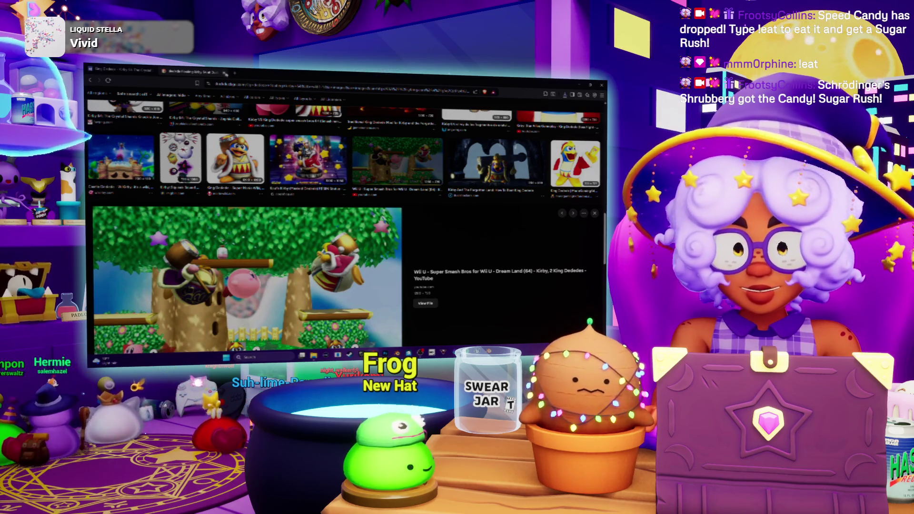
Close the image search tab and rotate Dedede's 3D model to see both sides
key("ctrl+w")
mouse_move(377, 171)
left_mouse_down()
mouse_move(276, 180)
mouse_move(257, 200)
mouse_move(205, 183)
left_mouse_up()
left_click_drag(343, 206, 418, 241)
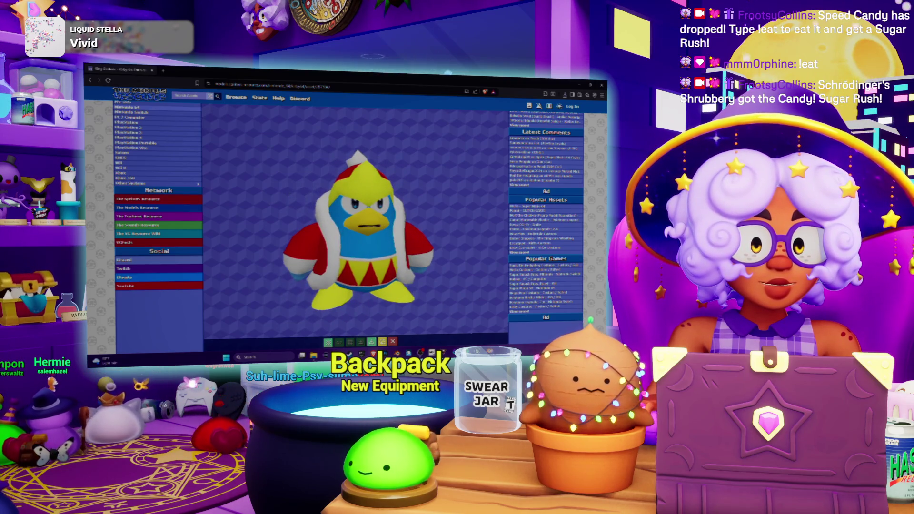
Switch from the King Dedede page to the Blender window
key("alt+Tab")
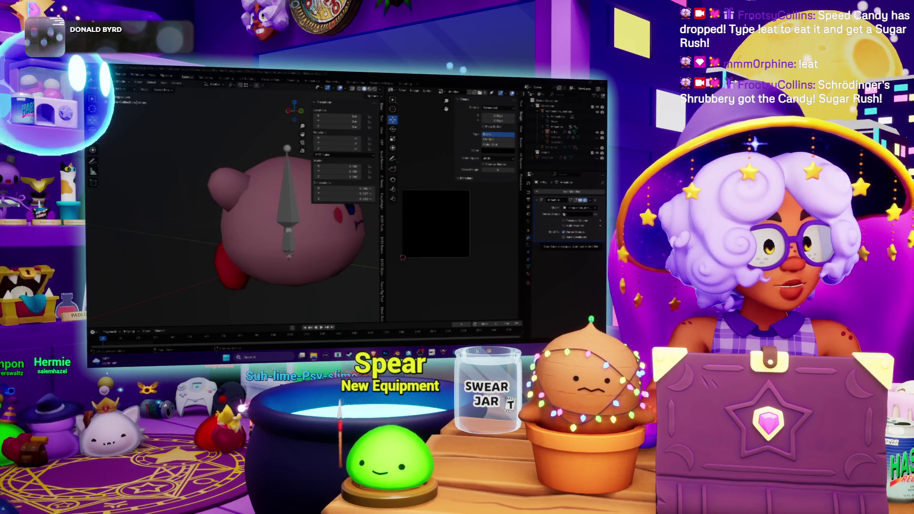
Switch from Blender to File Explorer's Downloads folder
key("alt+Tab")
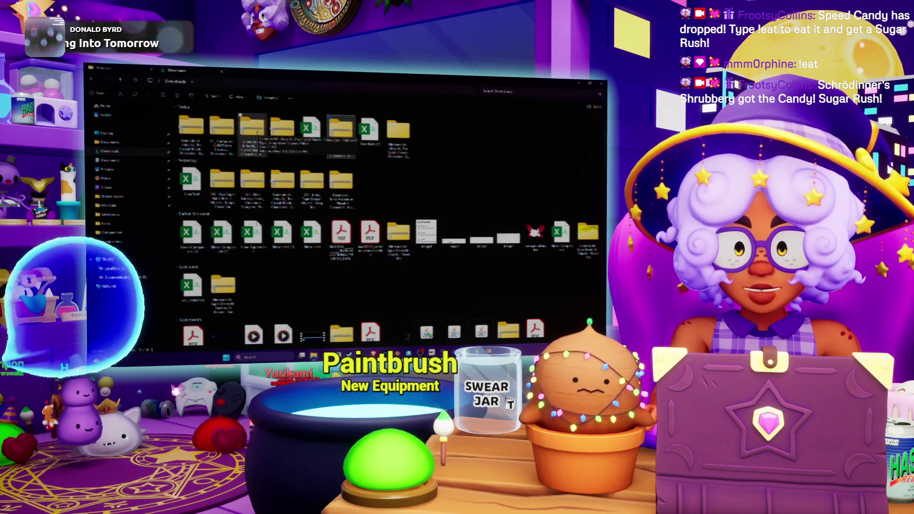
Extract the downloaded Kirby model archive and open the Kirby 64 Ribbon subfolder
right_click(258, 136)
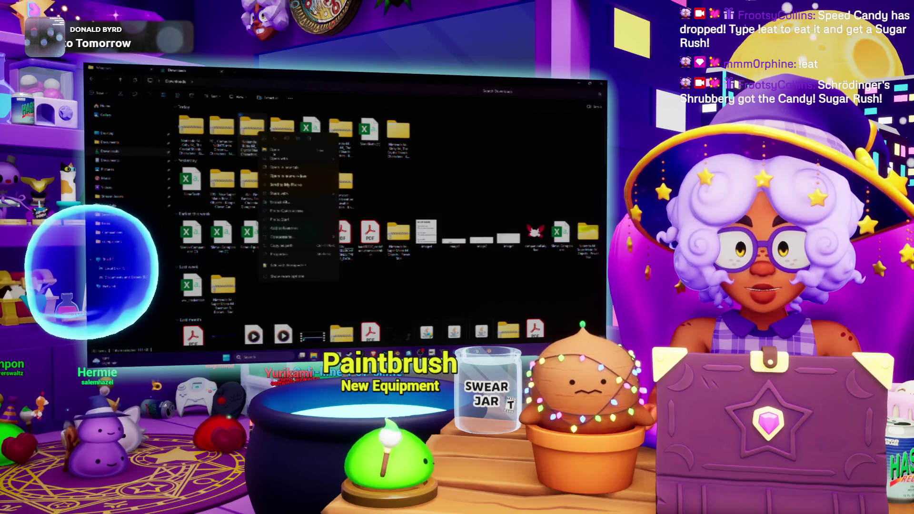
left_click(281, 202)
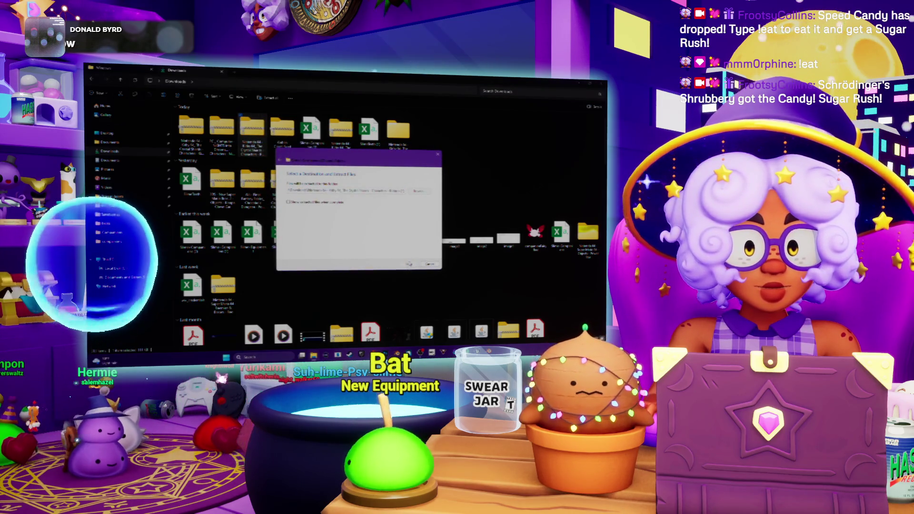
left_click(409, 263)
double_click(252, 130)
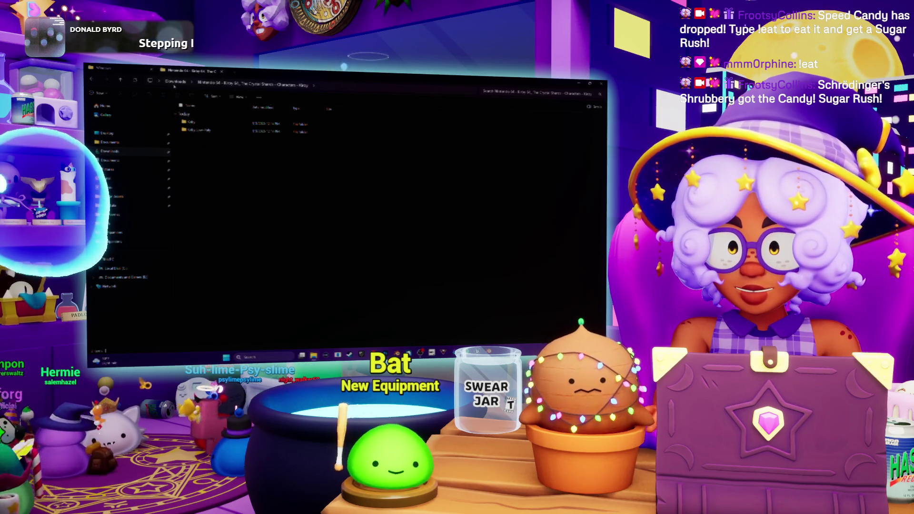
key("alt+Left")
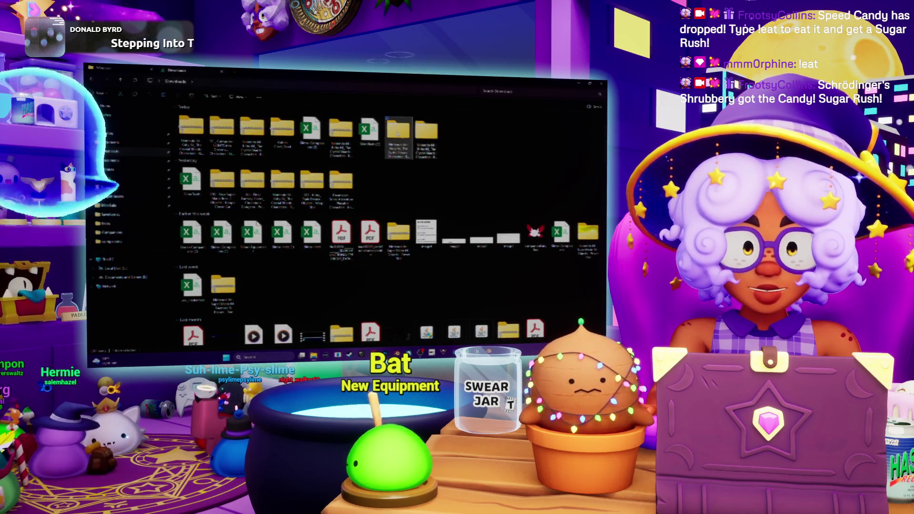
double_click(398, 130)
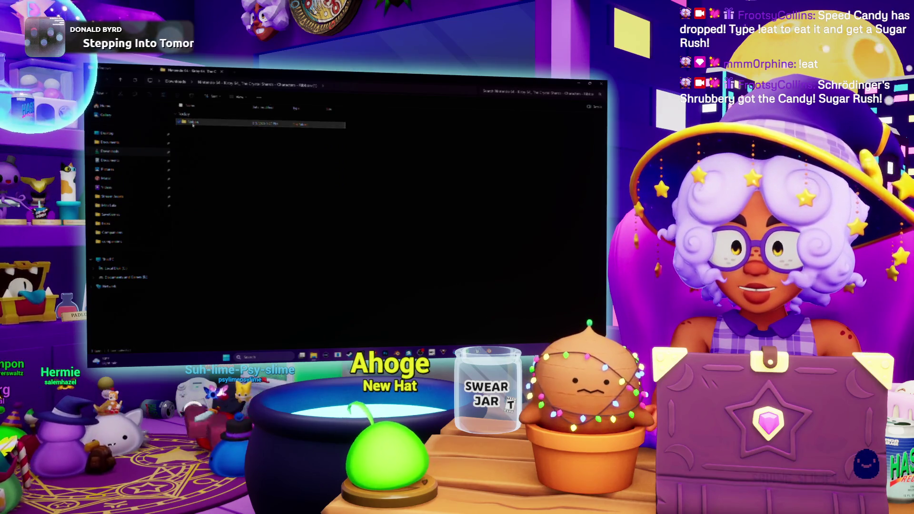
double_click(205, 122)
scroll(217, 151, "down", 5)
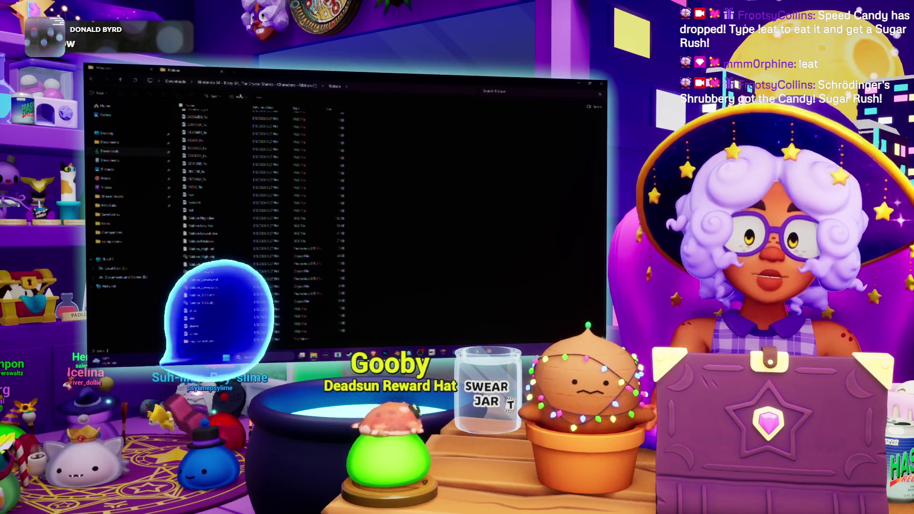
Show the Ribbon folder and its 'original textures' folder as medium thumbnail icons
left_click(238, 96)
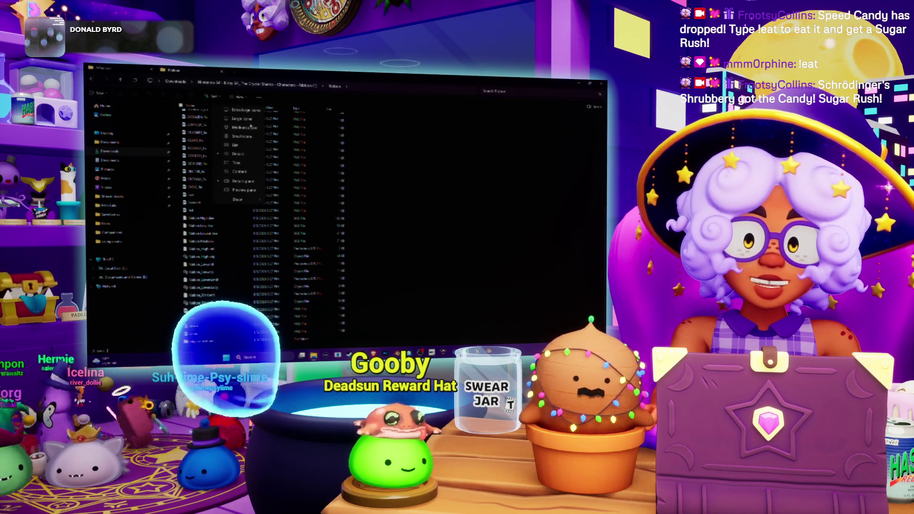
left_click(241, 128)
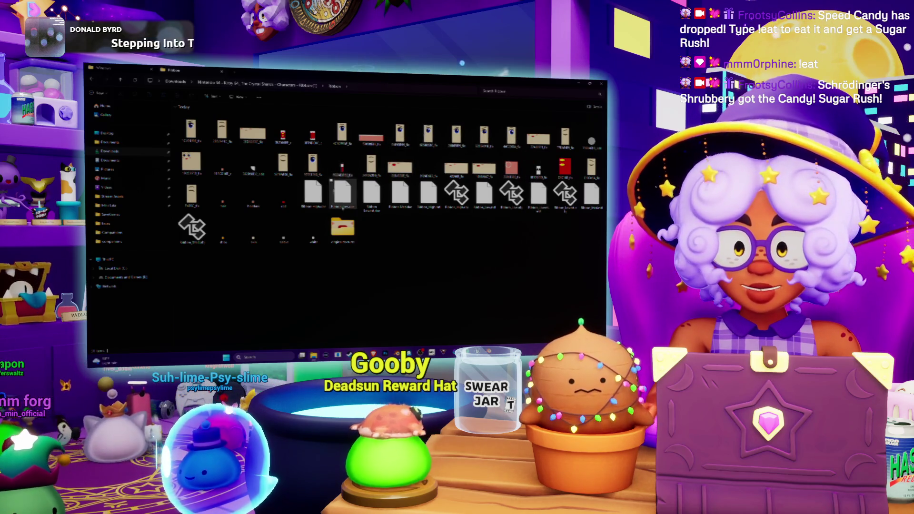
double_click(343, 228)
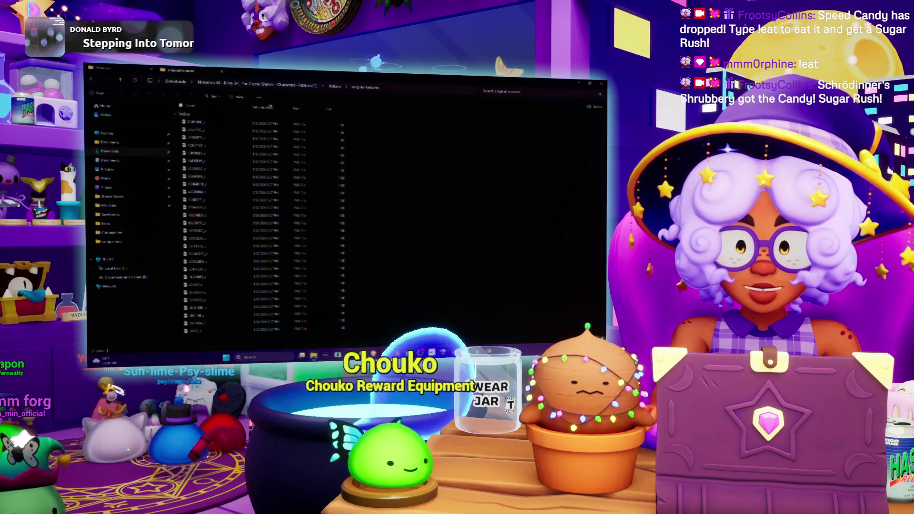
left_click(239, 97)
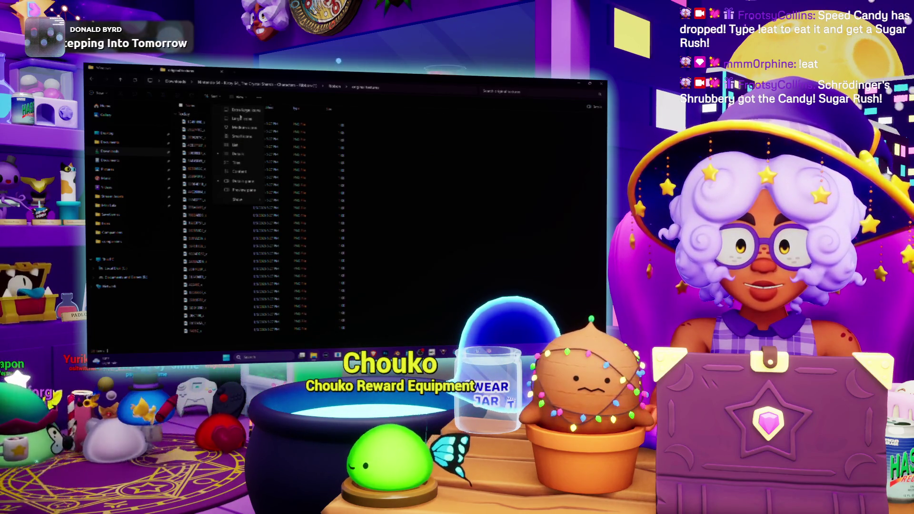
left_click(242, 119)
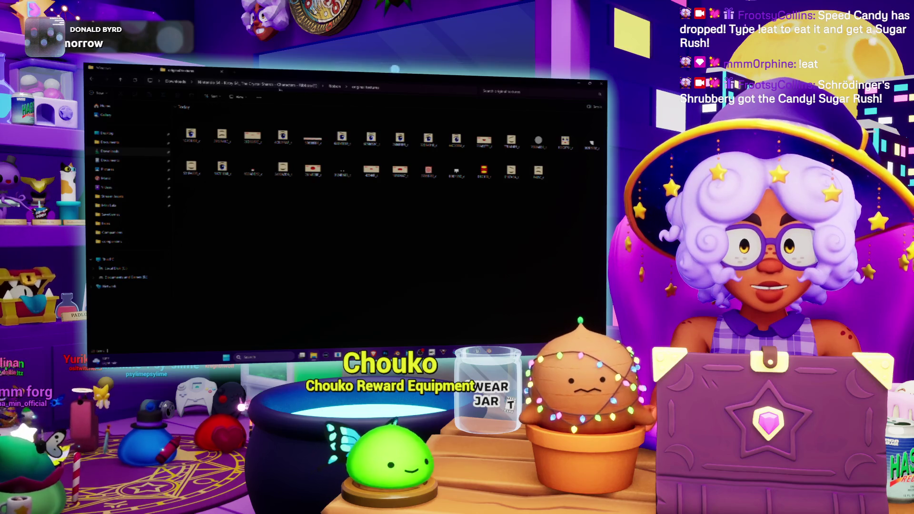
key("alt+Up")
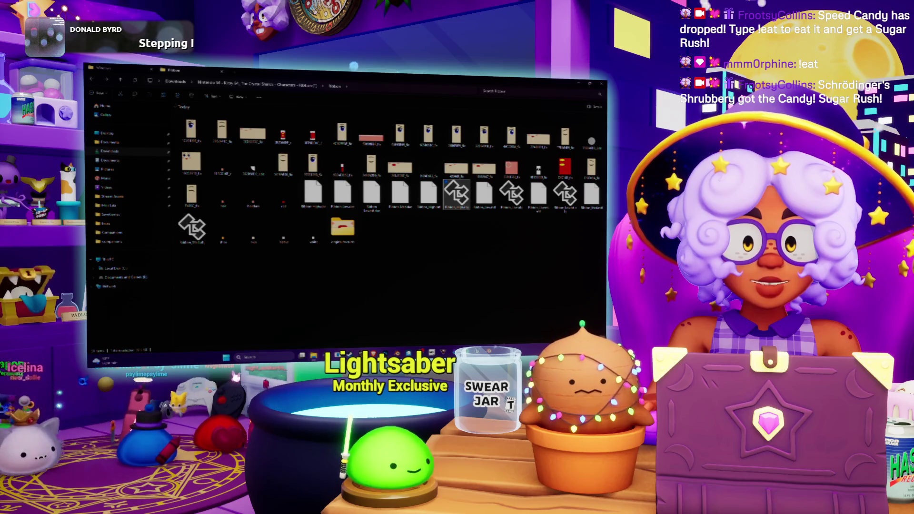
Glance at the Kirby model in Blender, then return to the Ribbon folder
key("alt+Tab")
middle_click_drag(255, 163, 184, 166)
scroll(224, 164, "down", 4)
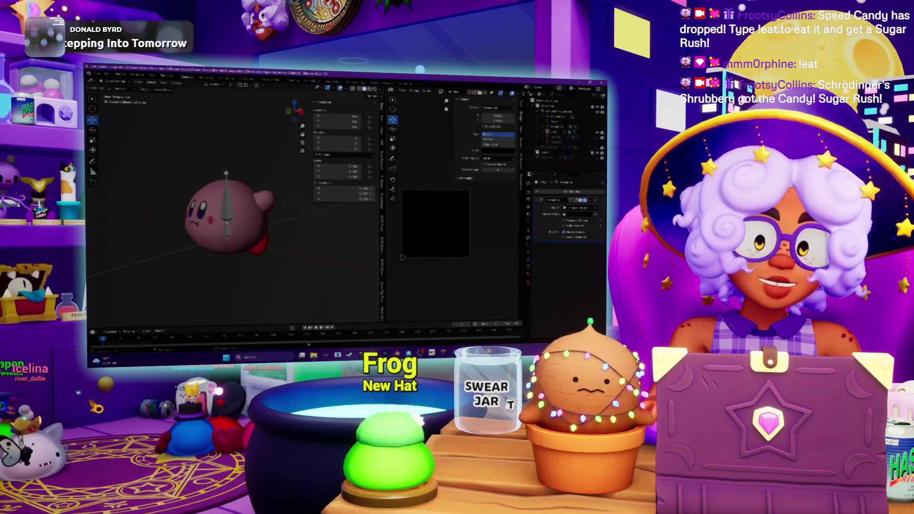
key("alt+Tab")
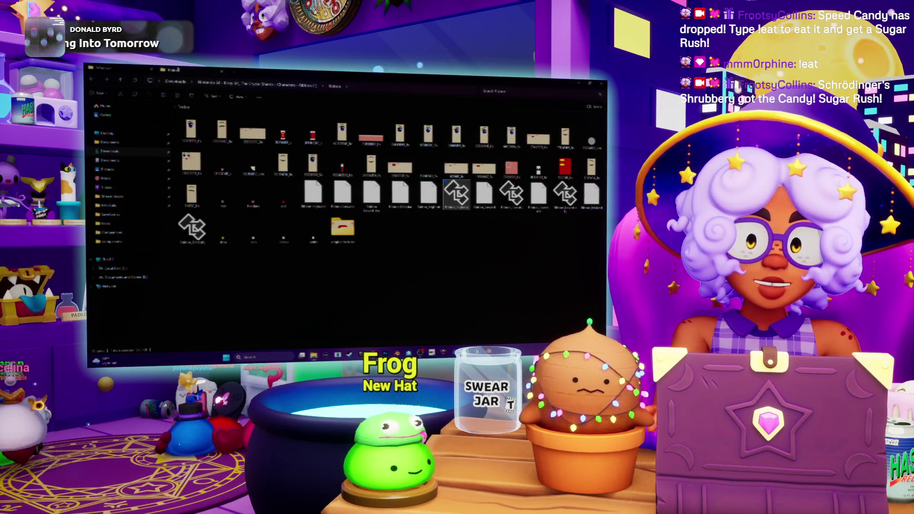
Jump to another folder in Explorer, then back in Blender cancel the Open file browser
left_click(123, 70)
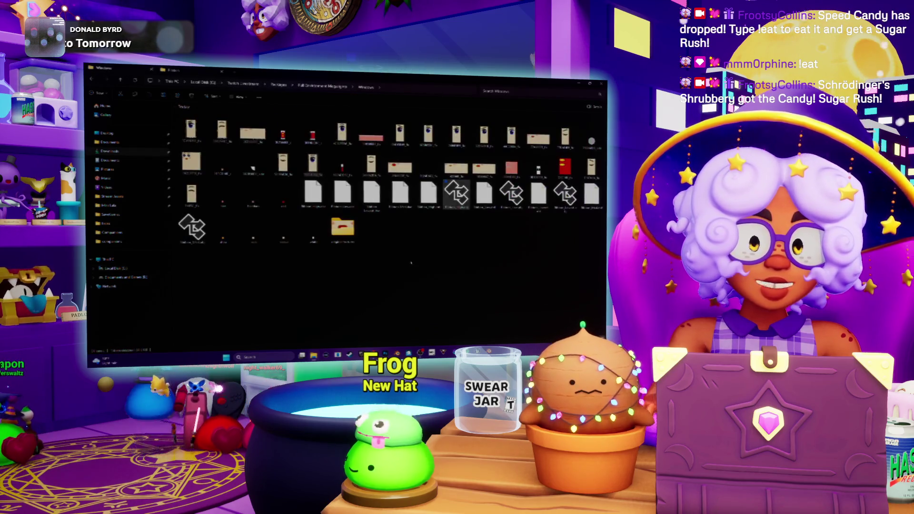
key("alt+Tab")
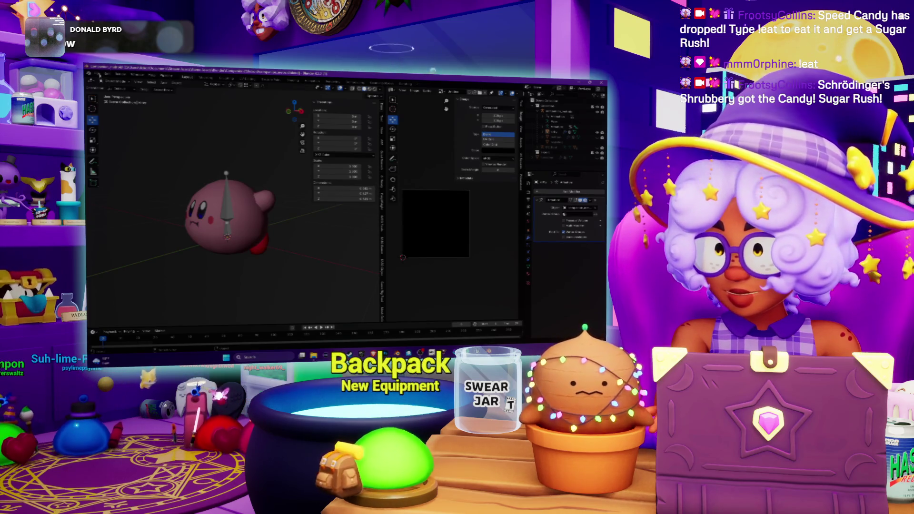
left_click(98, 75)
left_click(107, 87)
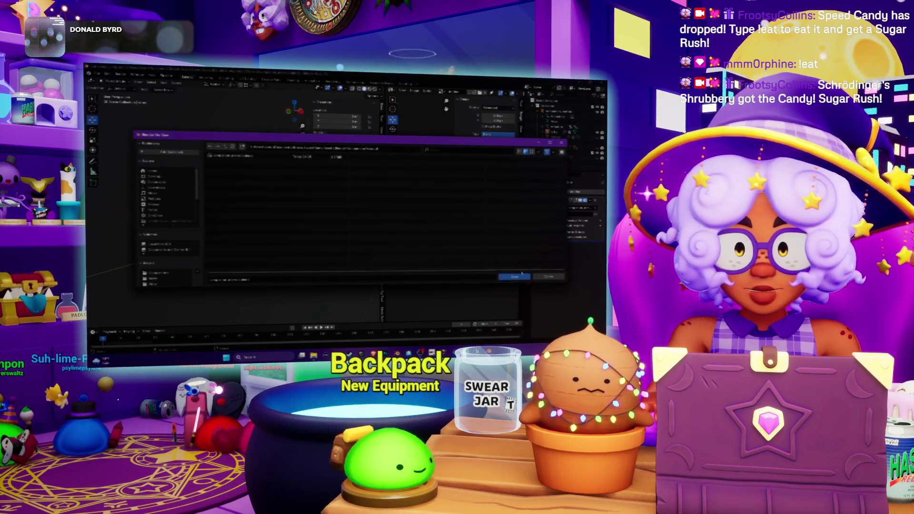
left_click(546, 277)
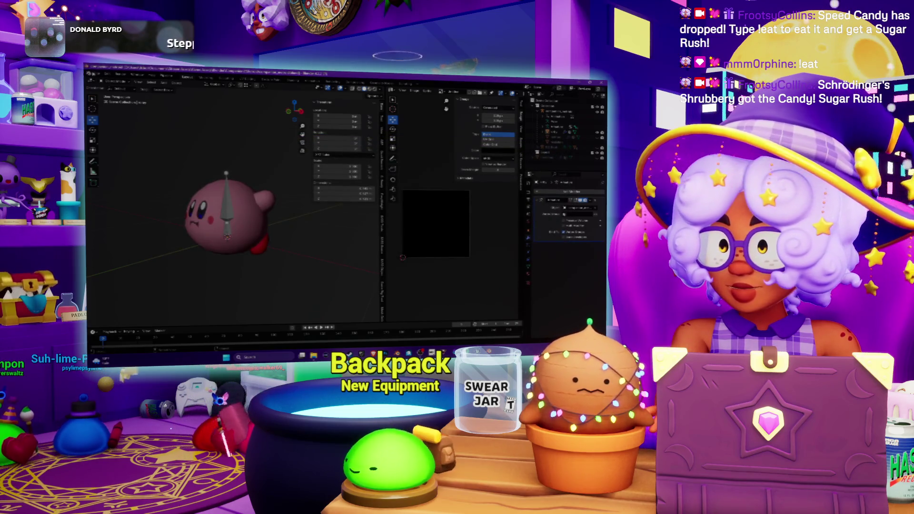
Load the recent white cat project and hide its mesh, leaving only the armature
left_click(96, 75)
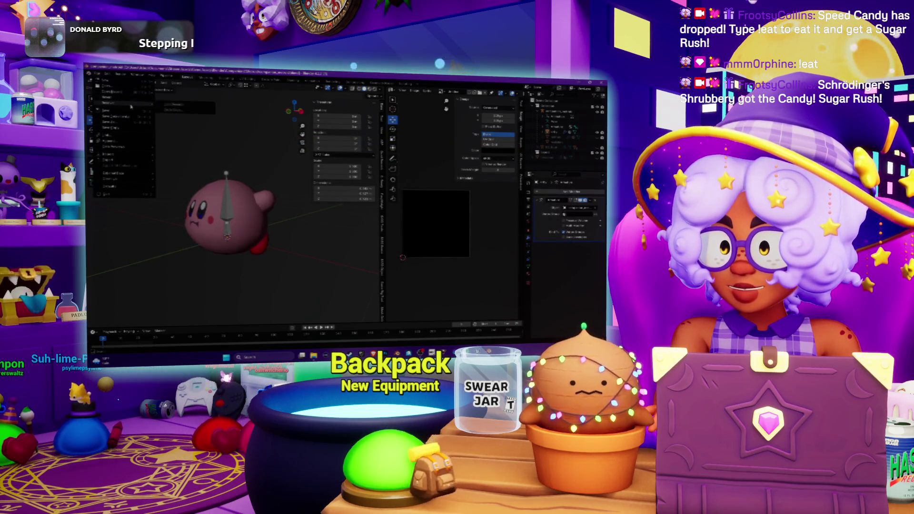
mouse_move(131, 95)
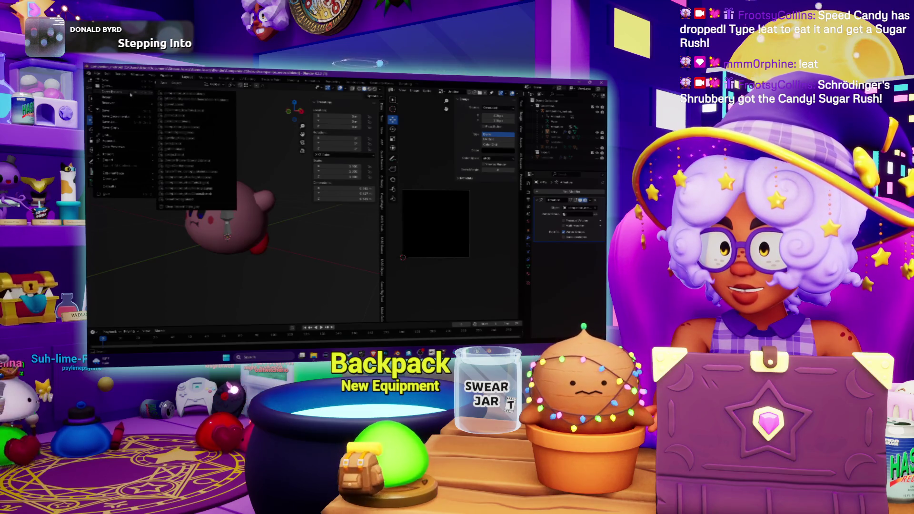
left_click(195, 144)
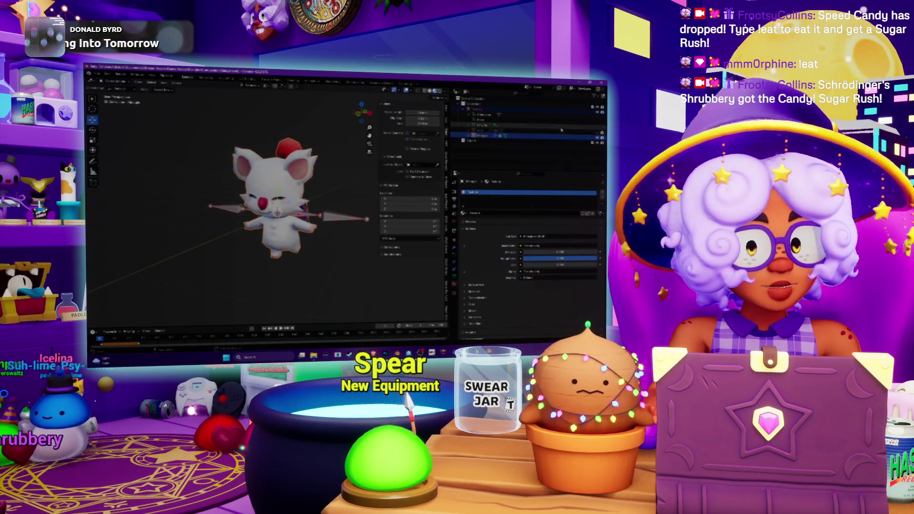
key("h")
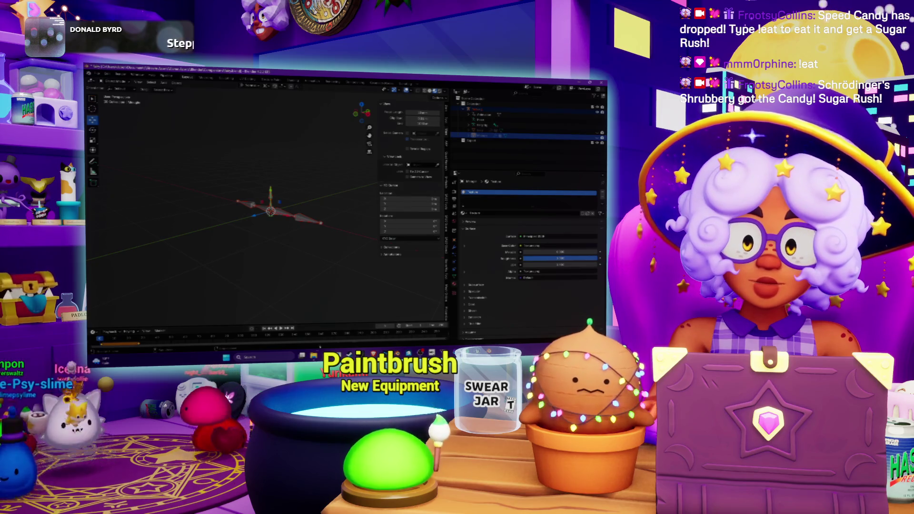
left_click(97, 73)
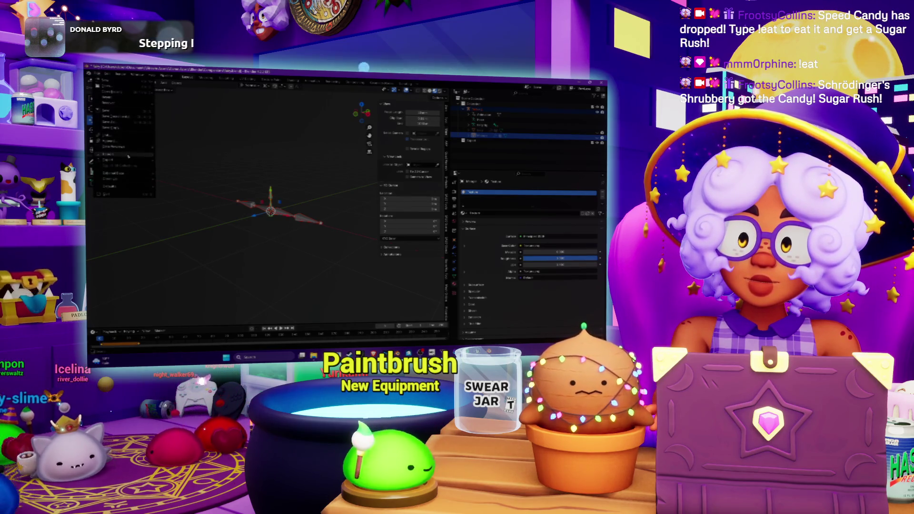
Import the Ribbon model file from Downloads, filtering the browser list with 'ble'
mouse_move(128, 156)
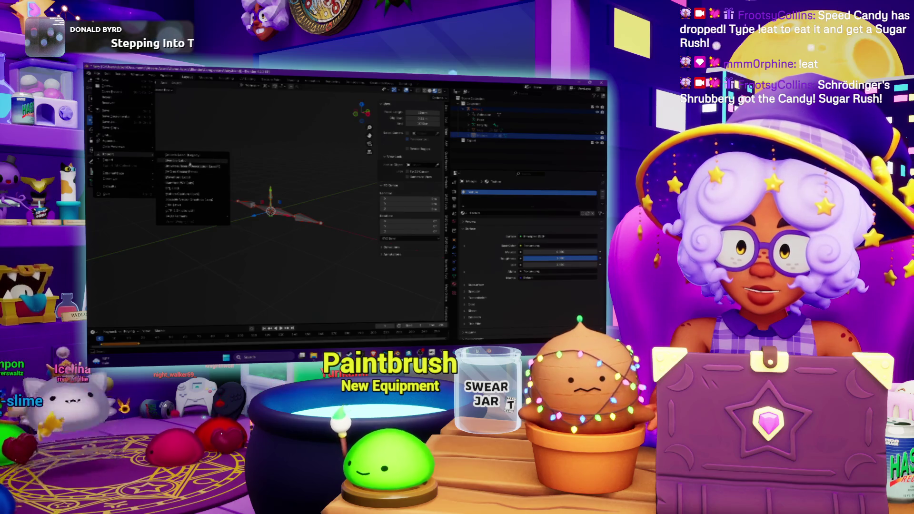
left_click(190, 178)
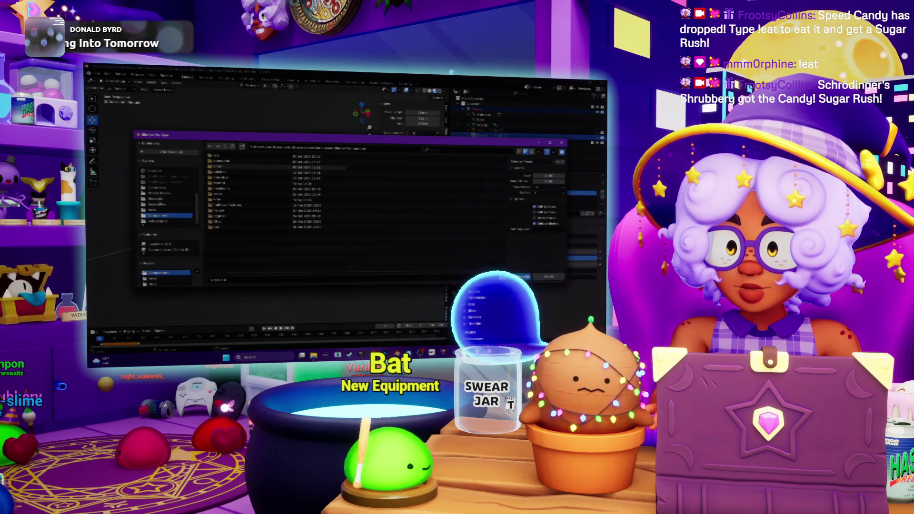
scroll(160, 263, "down", 5)
scroll(161, 262, "up", 4)
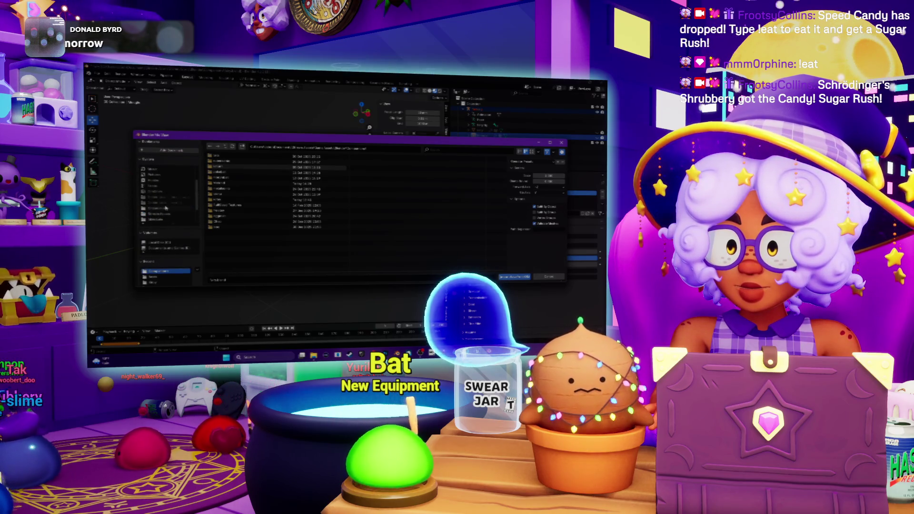
left_click(160, 185)
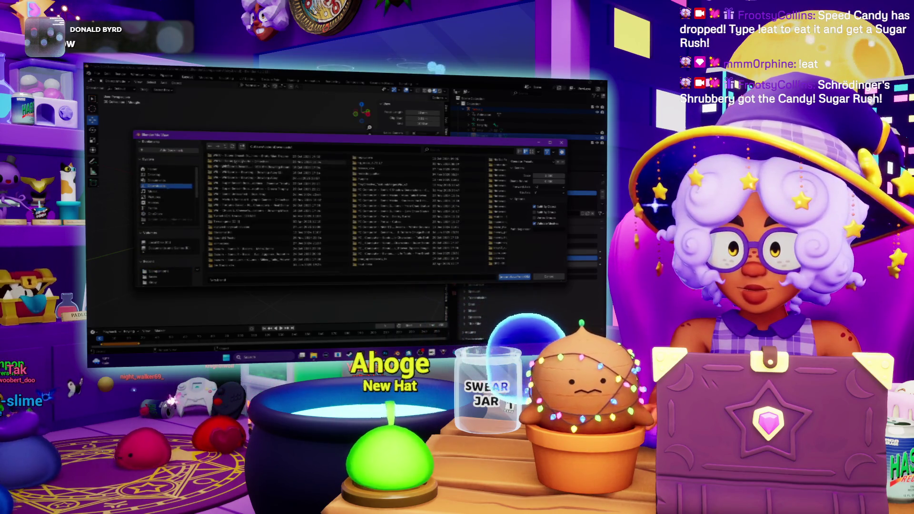
type("ble")
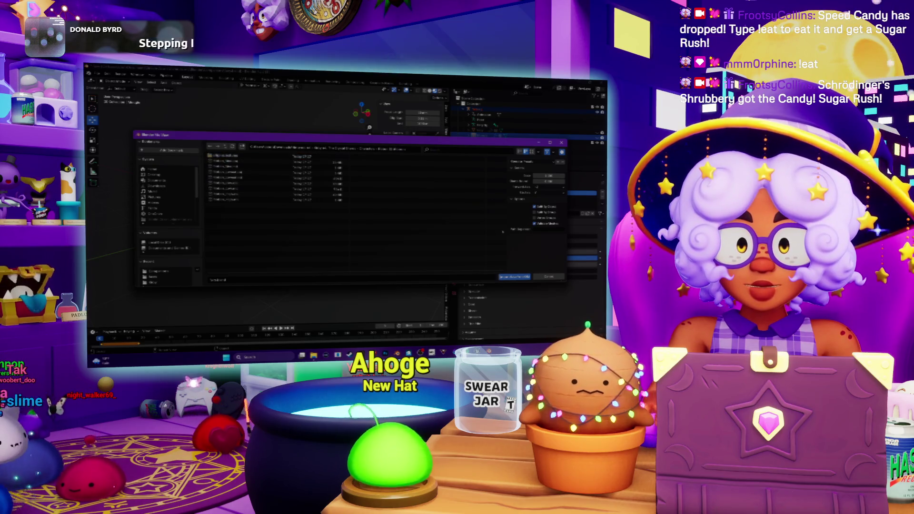
double_click(238, 195)
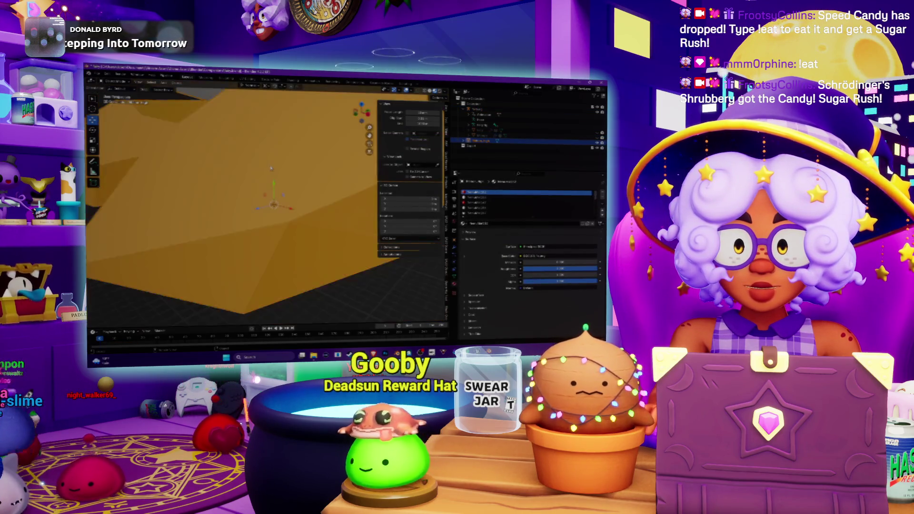
key("KP_Decimal")
key("ctrl+KP_1")
middle_click_drag(212, 211, 314, 205)
scroll(306, 203, "down", 3)
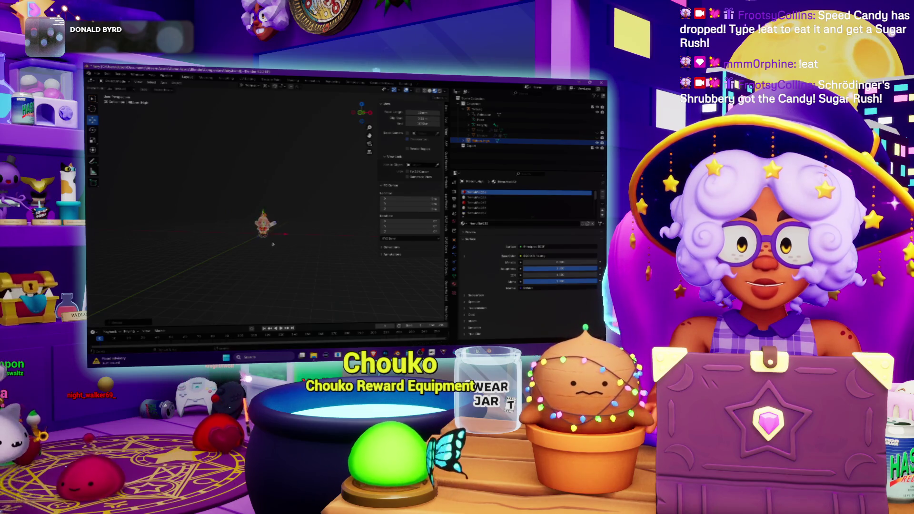
scroll(304, 210, "up", 4)
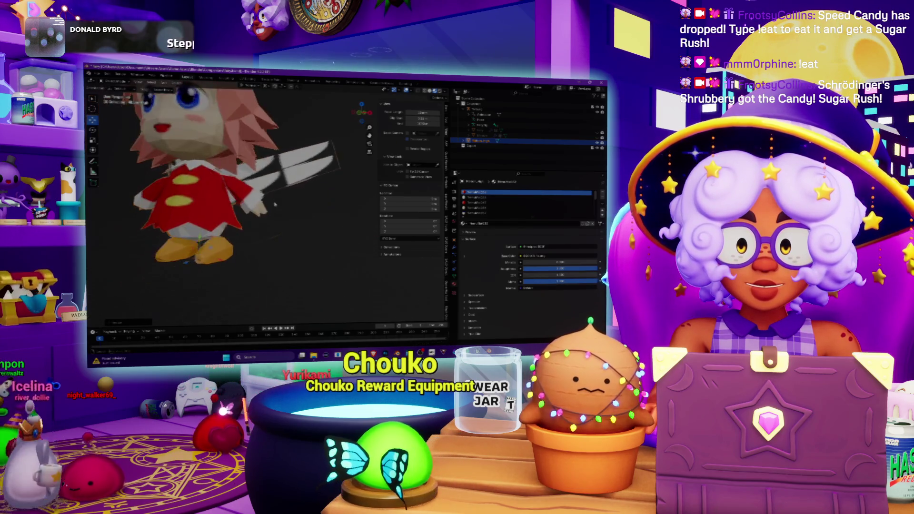
scroll(305, 210, "down", 5)
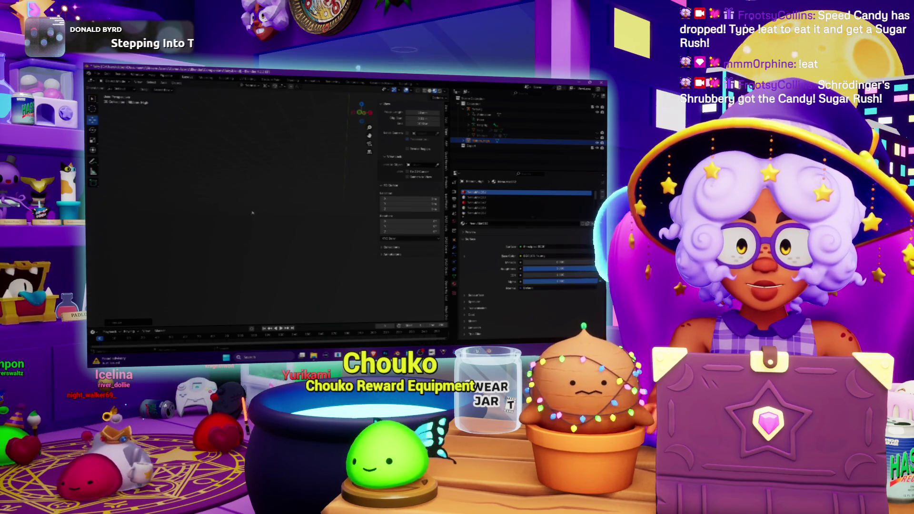
middle_click_drag(255, 226, 258, 205)
scroll(257, 205, "up", 4)
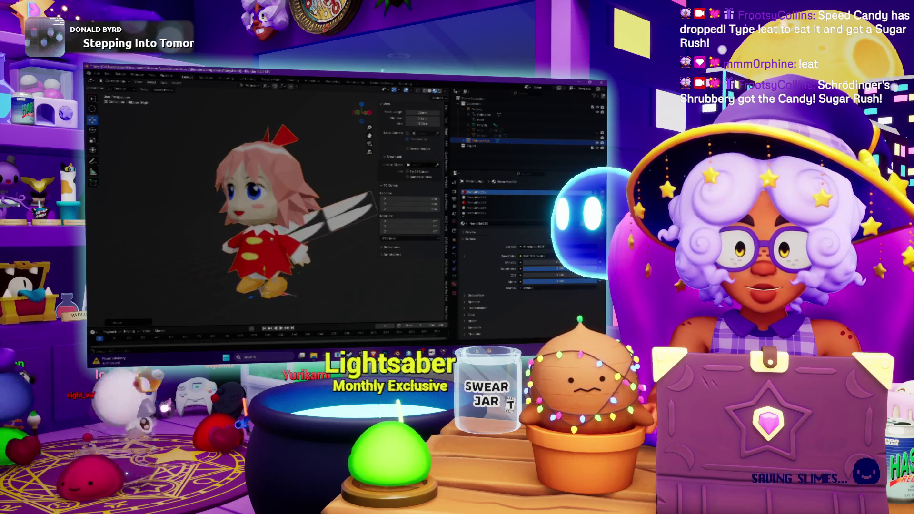
scroll(258, 209, "down", 5)
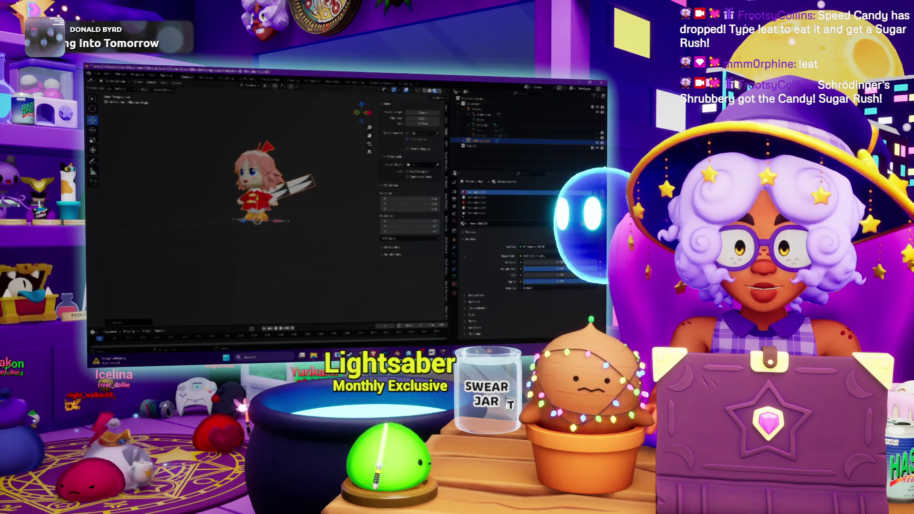
key("KP_1")
key("KP_8")
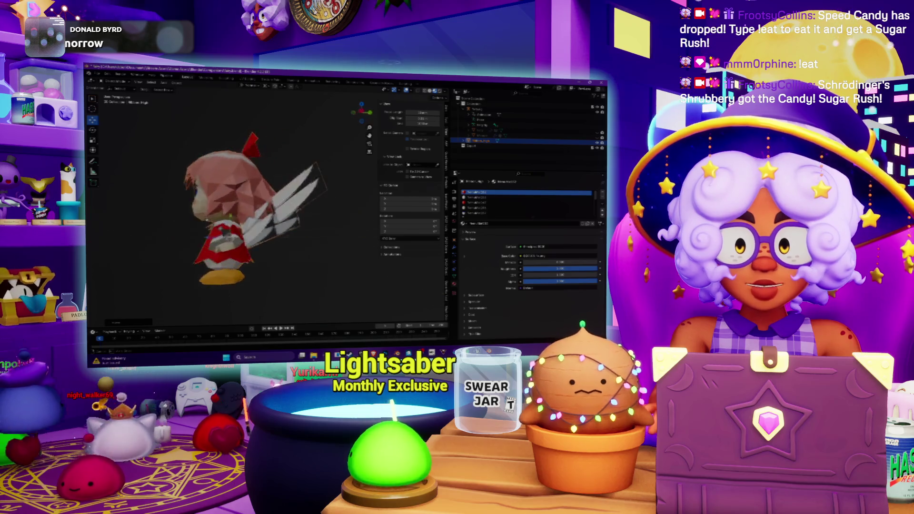
key("KP_8")
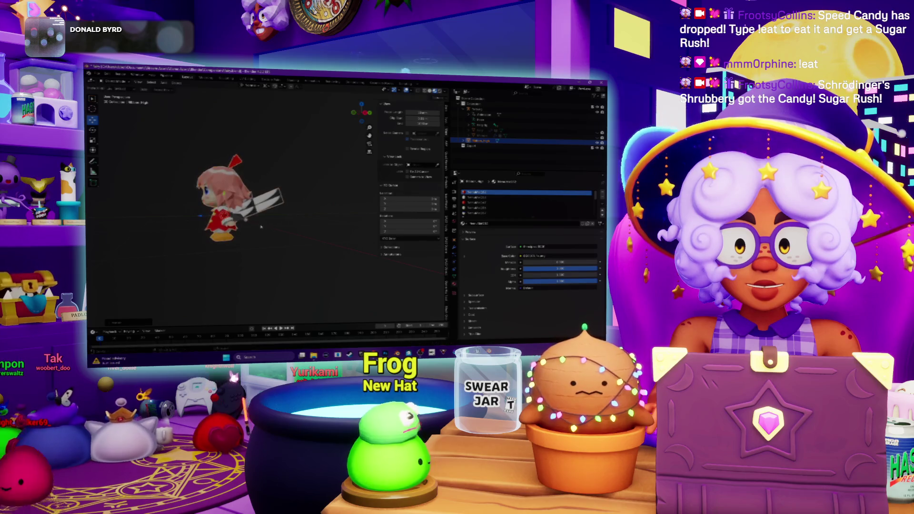
key("KP_8")
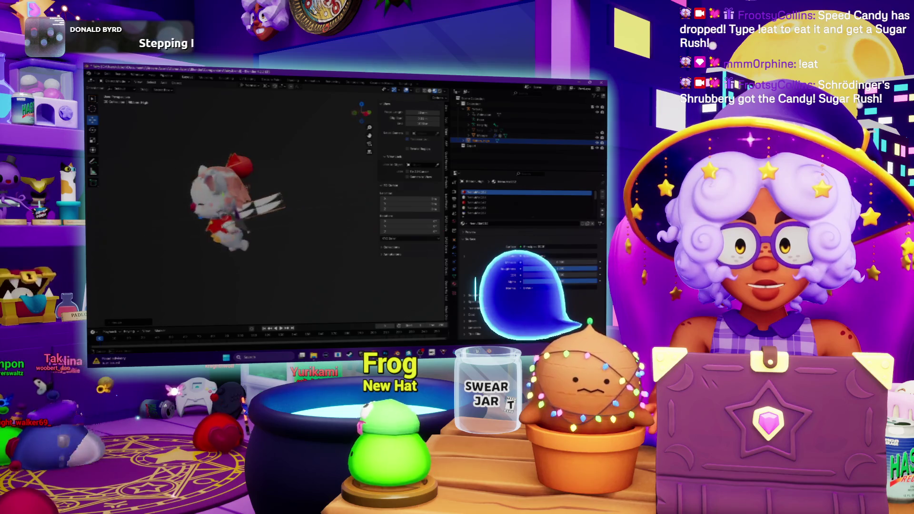
key("KP_1")
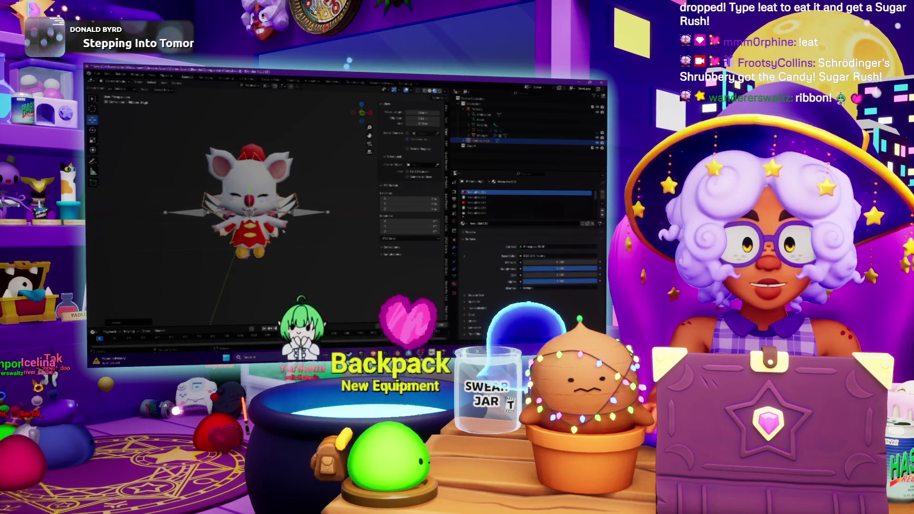
middle_click_drag(283, 232, 202, 236)
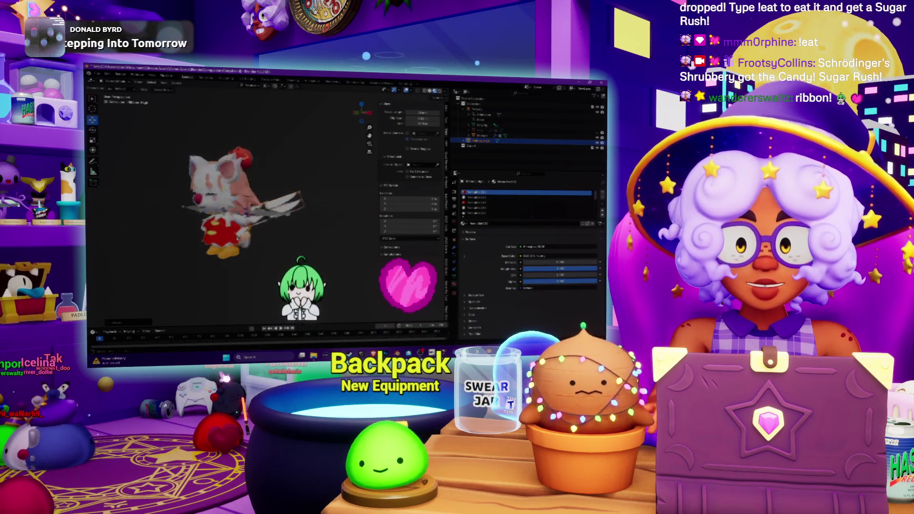
scroll(248, 214, "up", 3)
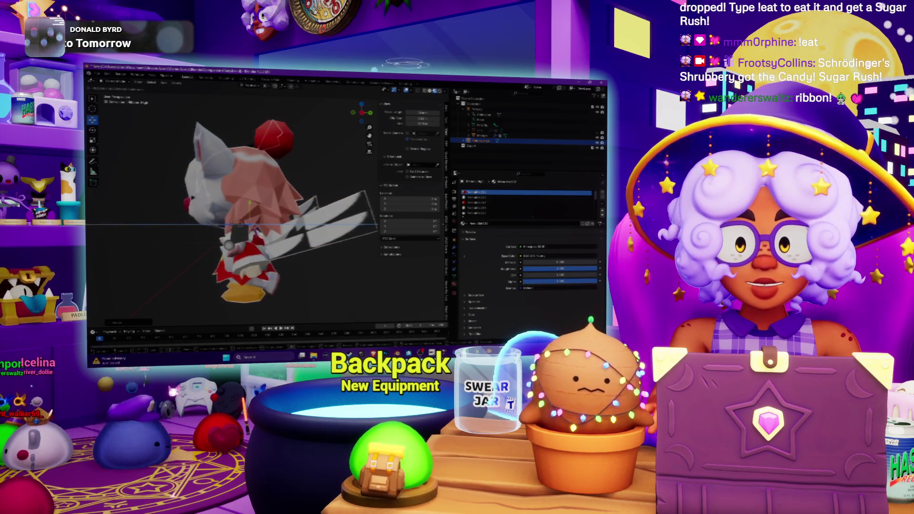
mouse_move(228, 238)
middle_mouse_down()
mouse_move(267, 238)
mouse_move(323, 220)
mouse_move(303, 221)
middle_mouse_up()
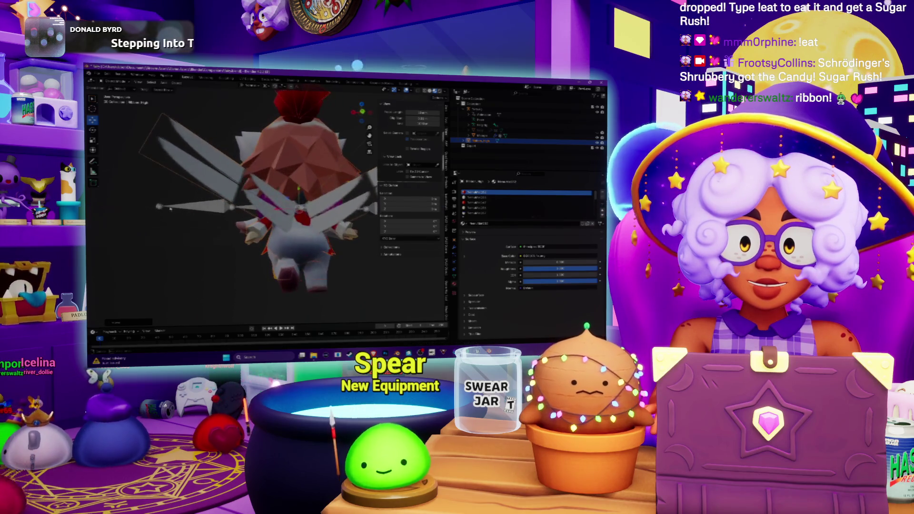
mouse_move(158, 238)
middle_mouse_down()
mouse_move(174, 249)
mouse_move(158, 249)
mouse_move(181, 248)
middle_mouse_up()
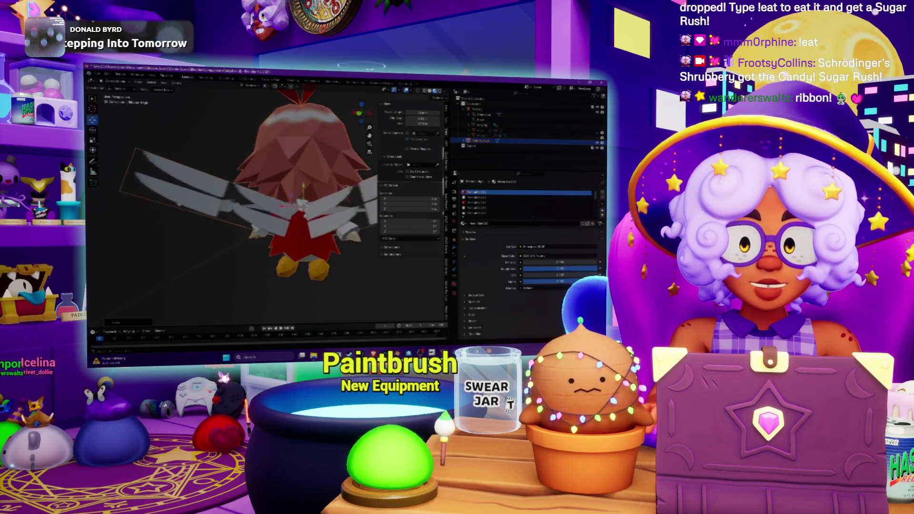
mouse_move(179, 203)
middle_mouse_down()
mouse_move(269, 205)
mouse_move(274, 240)
mouse_move(262, 258)
middle_mouse_up()
scroll(286, 223, "down", 3)
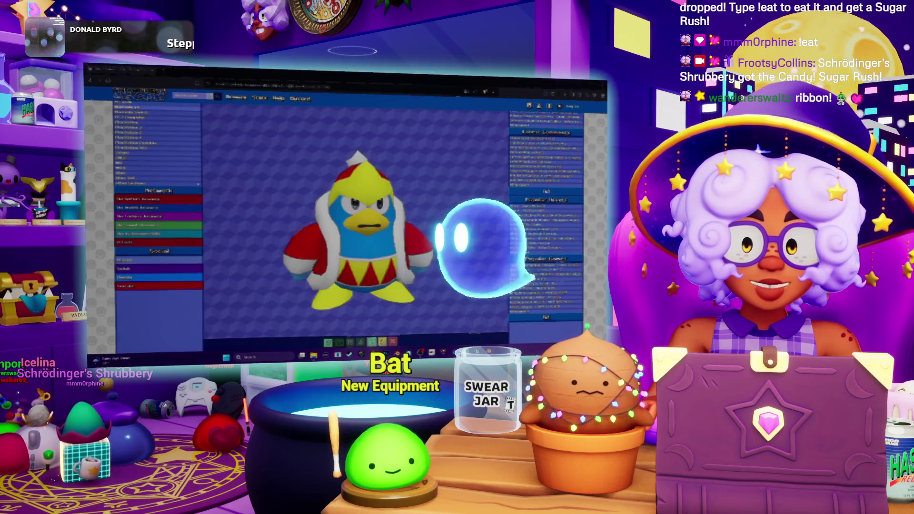
key("alt+Tab")
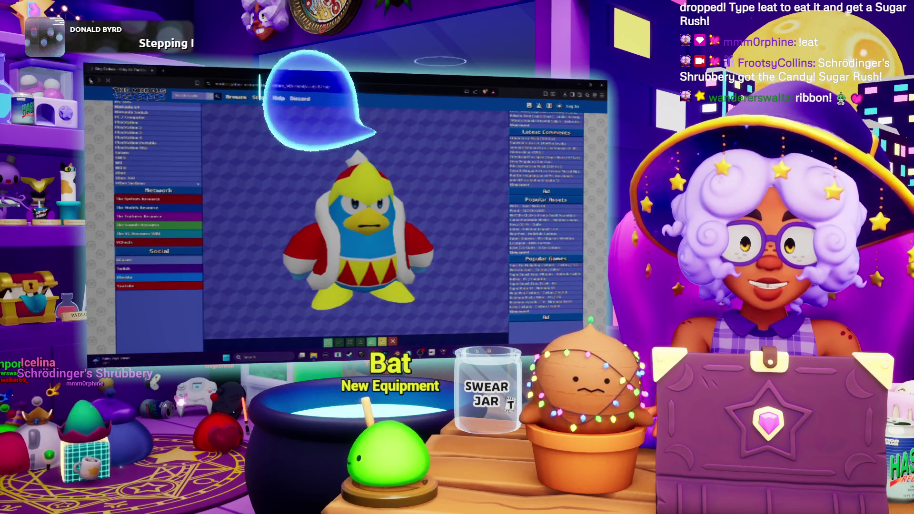
left_click(90, 81)
left_click(427, 203)
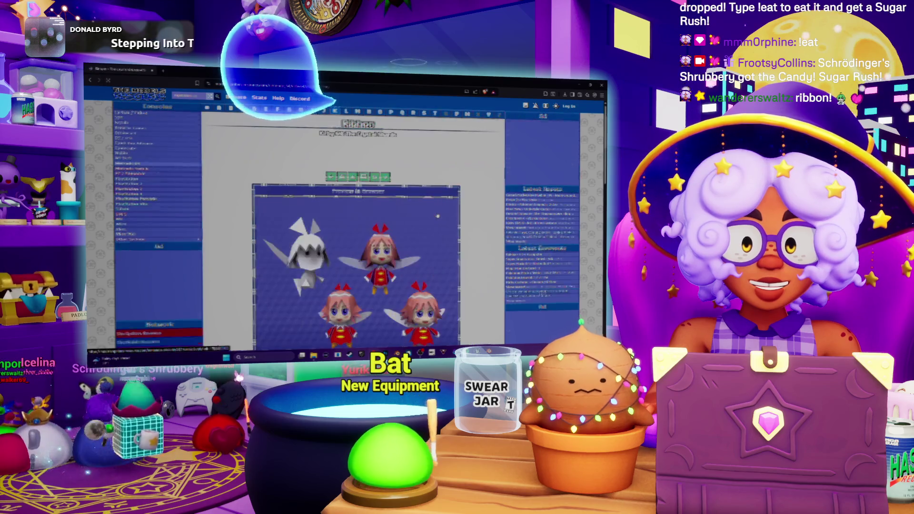
left_click(354, 196)
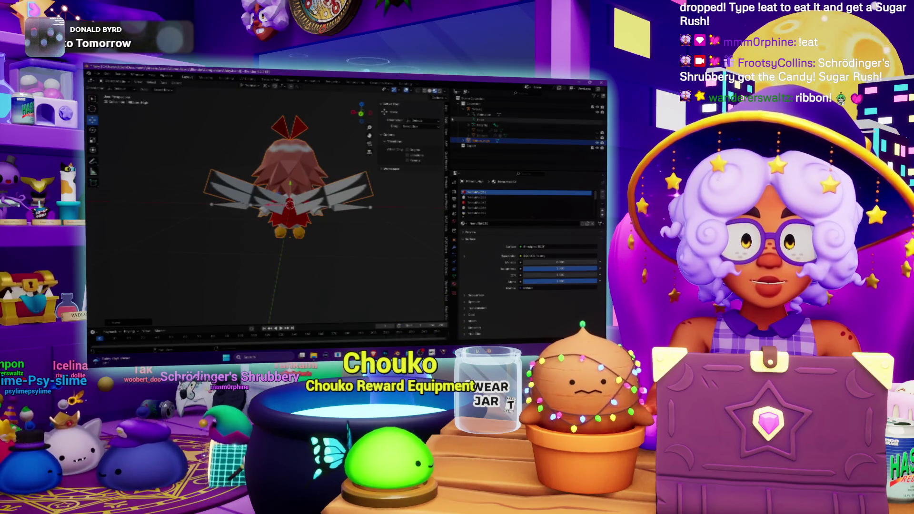
Split the 3D view and turn the new side area into an Image Editor
mouse_move(445, 97)
left_mouse_down()
mouse_move(381, 191)
mouse_move(312, 190)
mouse_move(346, 190)
left_mouse_up()
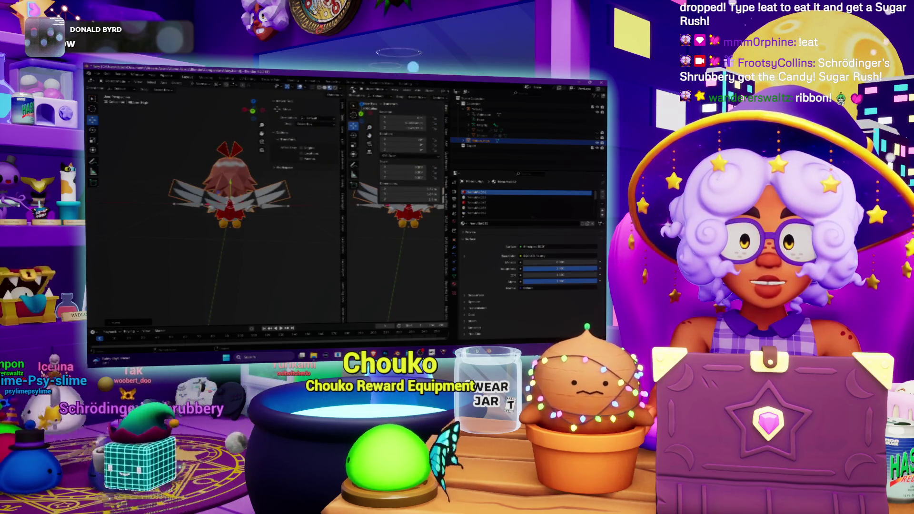
left_click(354, 90)
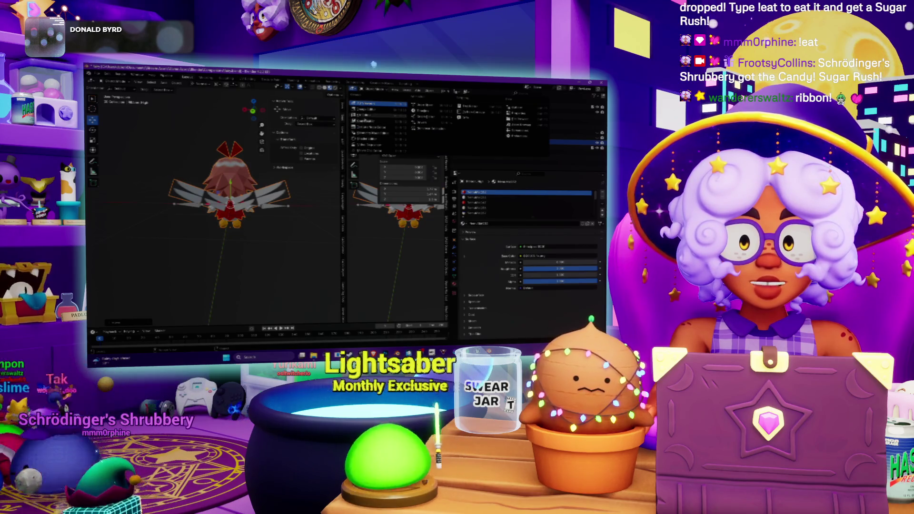
left_click(360, 133)
scroll(222, 216, "up", 3)
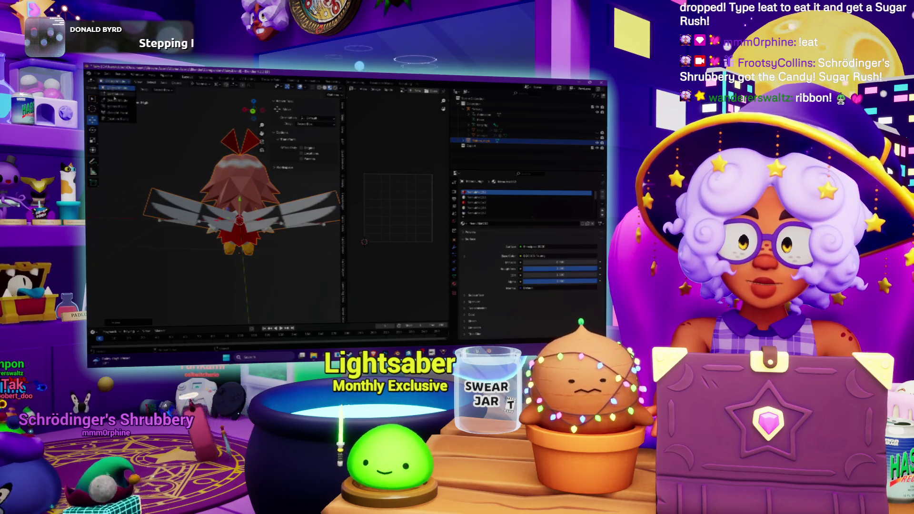
In Edit Mode, select the left wing and add the linked right wing
key("Tab")
left_click(191, 209)
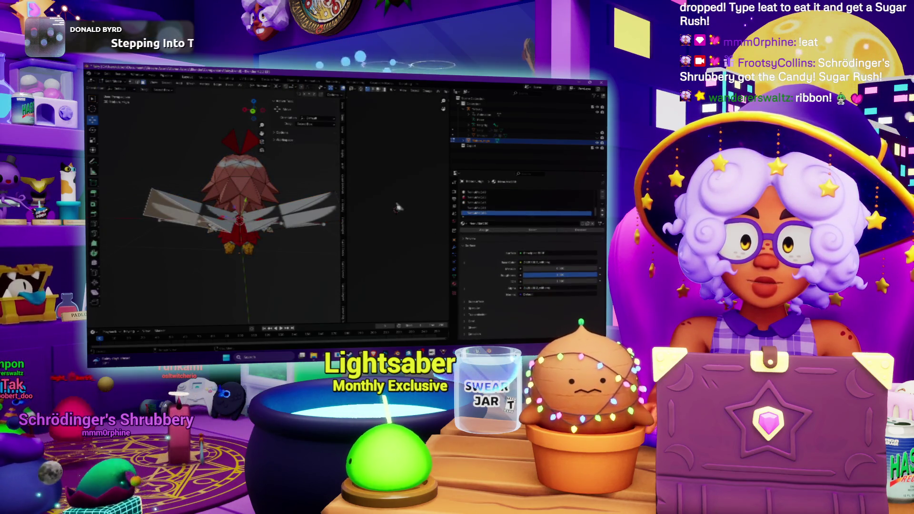
key("ctrl+l")
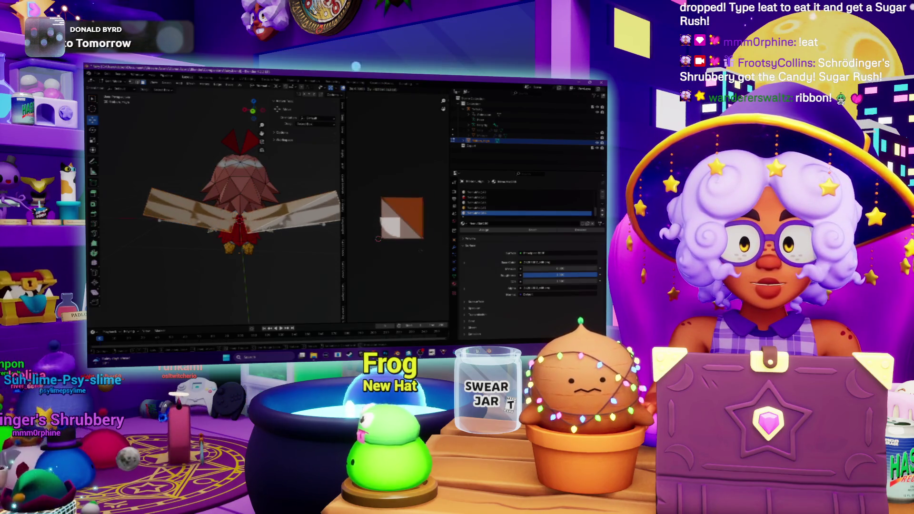
Widen the image editor and load the other wing texture image into it
scroll(409, 238, "up", 2)
scroll(405, 241, "down", 3)
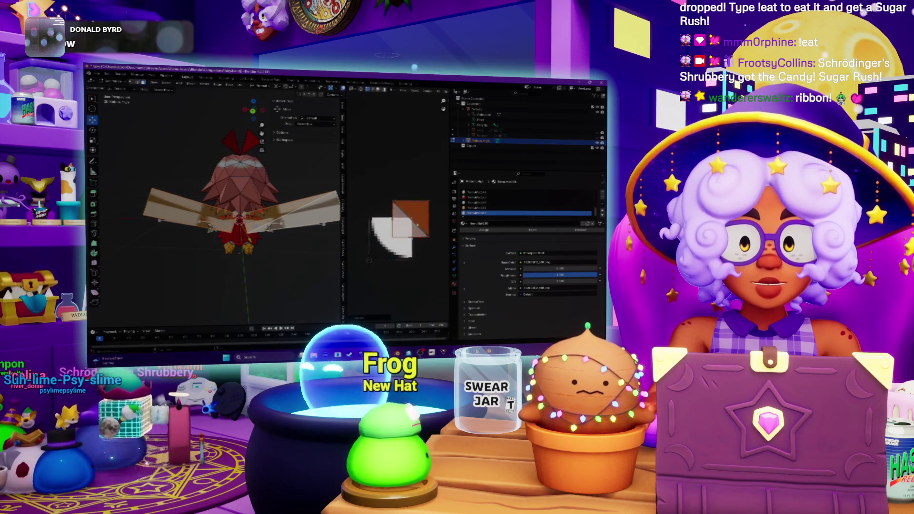
scroll(395, 224, "up", 3)
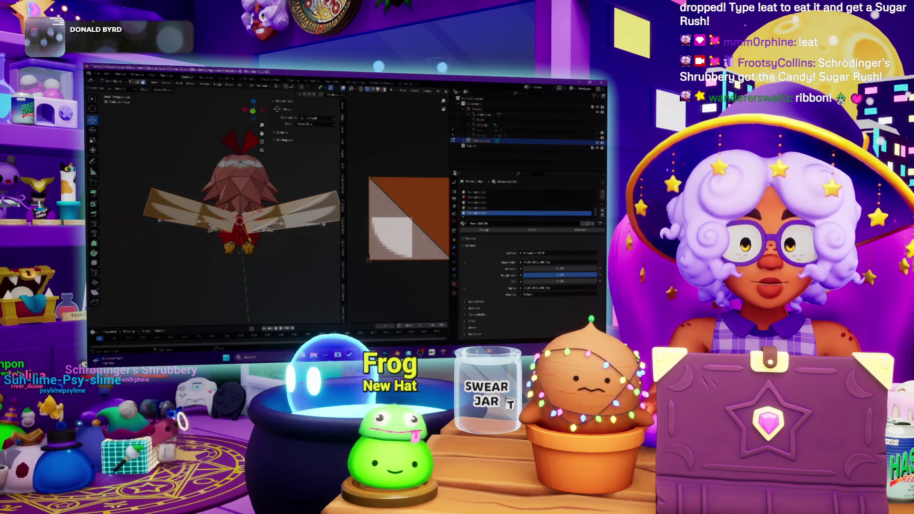
scroll(410, 219, "down", 2)
scroll(419, 257, "up", 2)
scroll(381, 251, "down", 2)
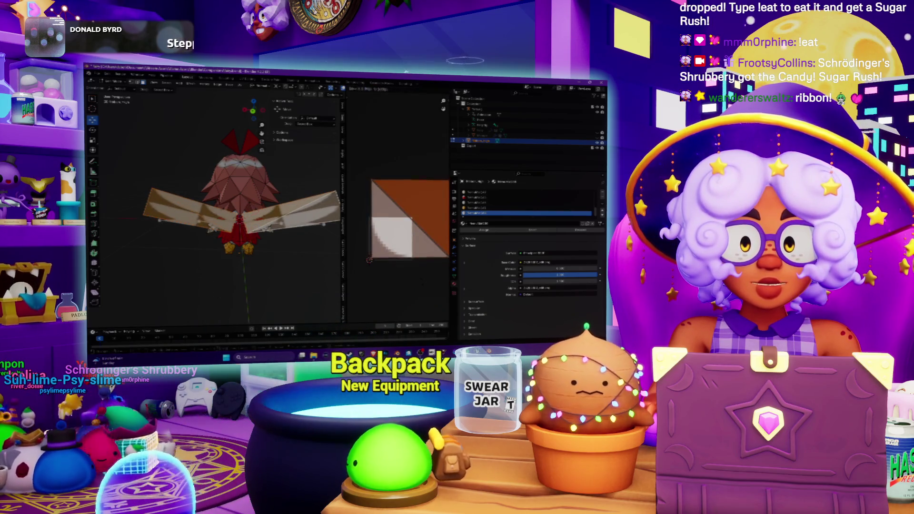
scroll(386, 274, "down", 2)
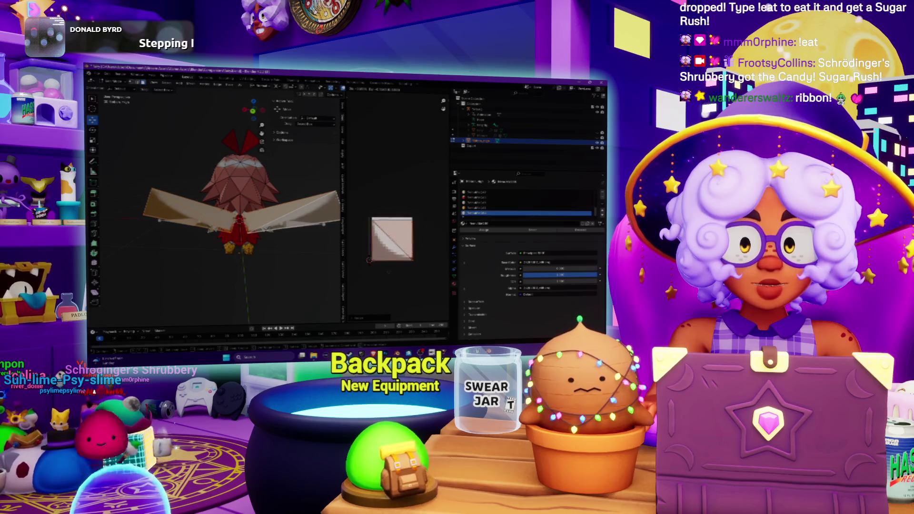
scroll(386, 274, "up", 3)
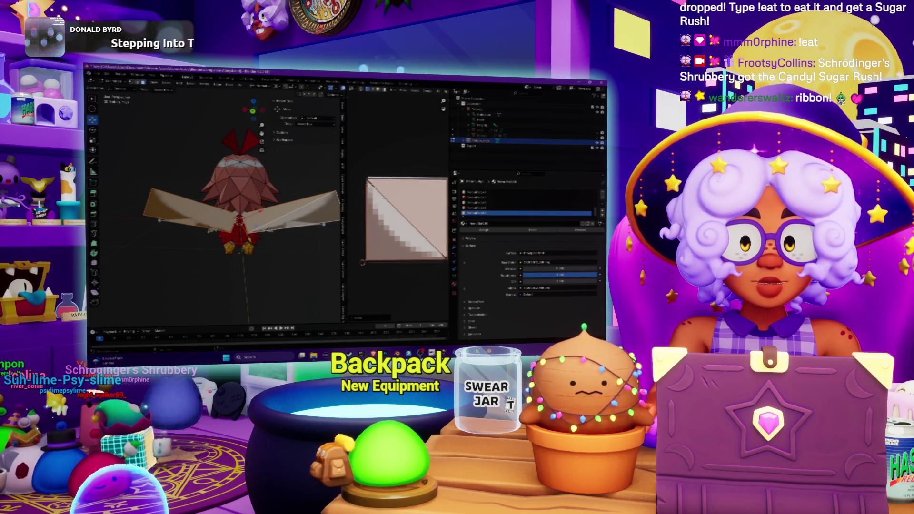
left_click_drag(347, 206, 282, 206)
left_click(371, 89)
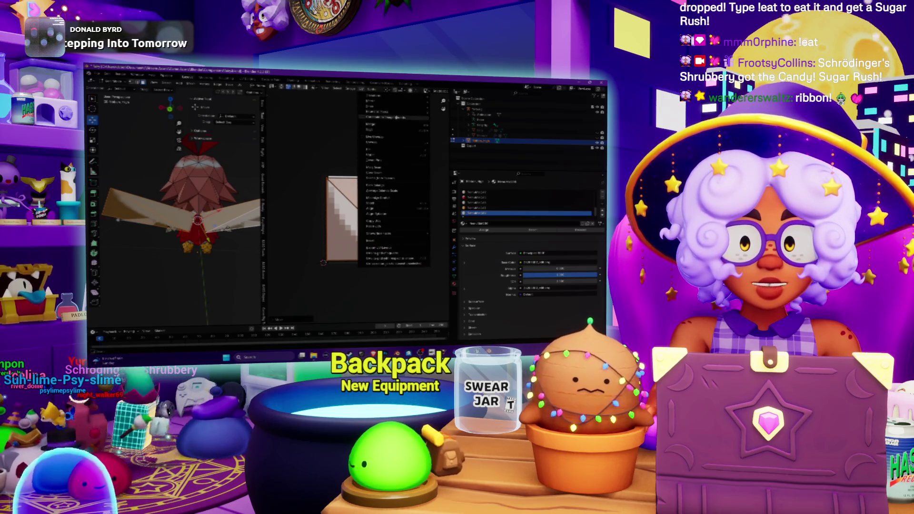
mouse_move(424, 111)
left_click(449, 123)
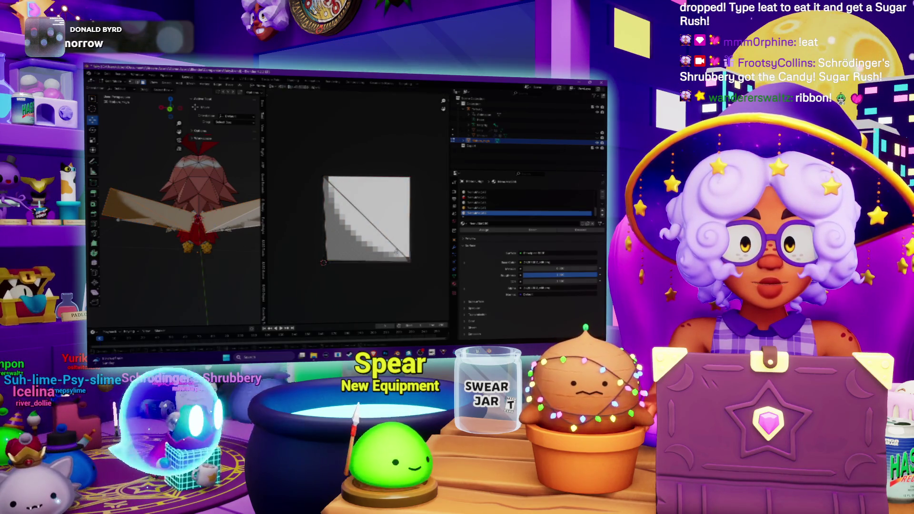
Show the wing UVs over the texture, move them into place, and check the wings
key("Tab")
key("g")
left_click(276, 264)
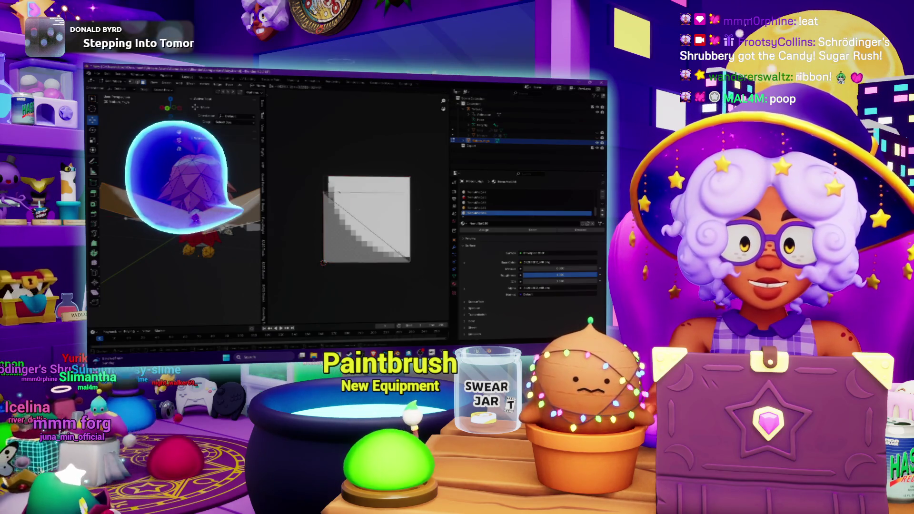
left_click_drag(307, 160, 420, 248)
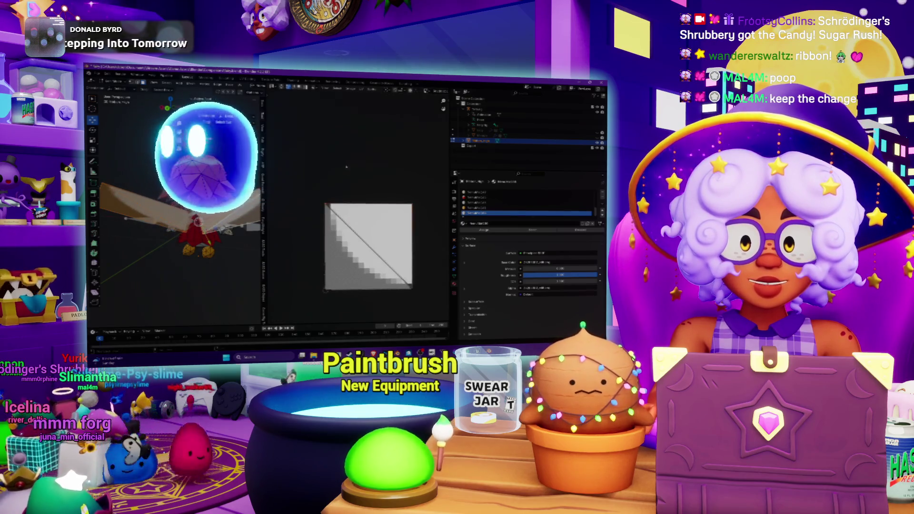
scroll(431, 226, "down", 2)
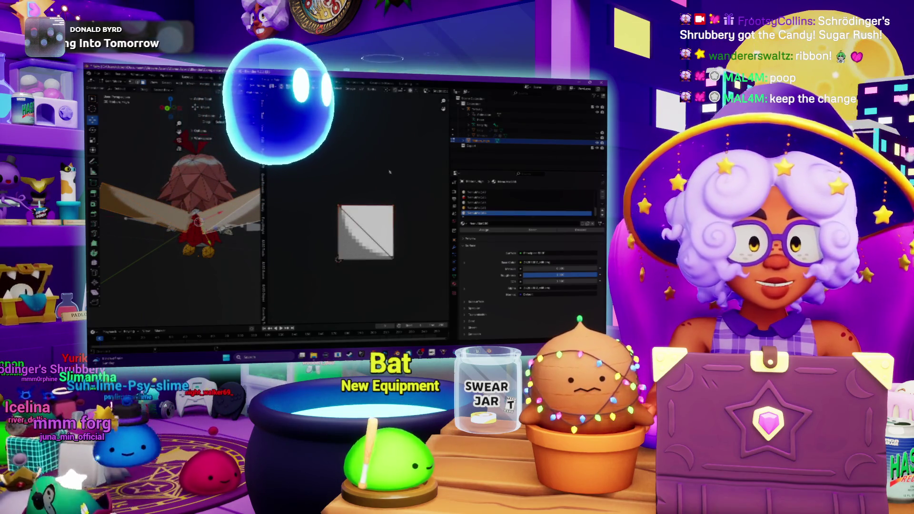
key("t")
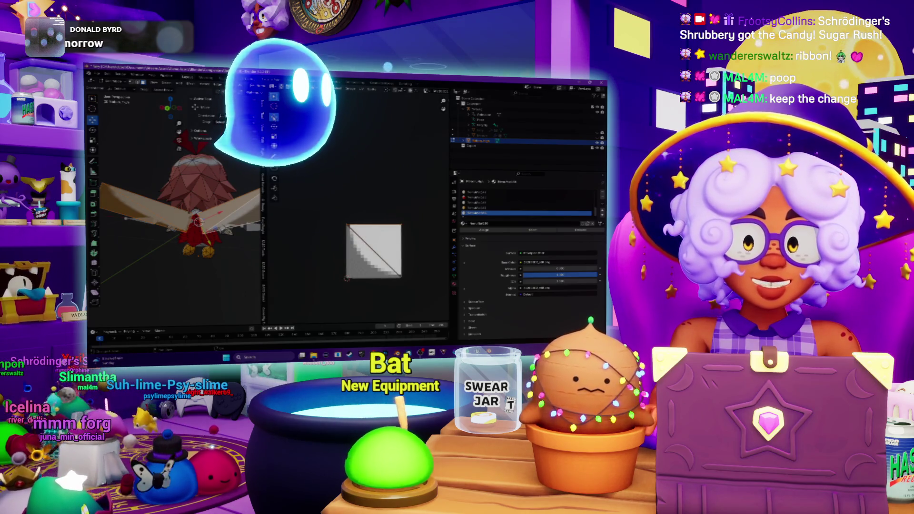
mouse_move(374, 205)
left_mouse_down()
mouse_move(385, 238)
mouse_move(382, 212)
left_mouse_up()
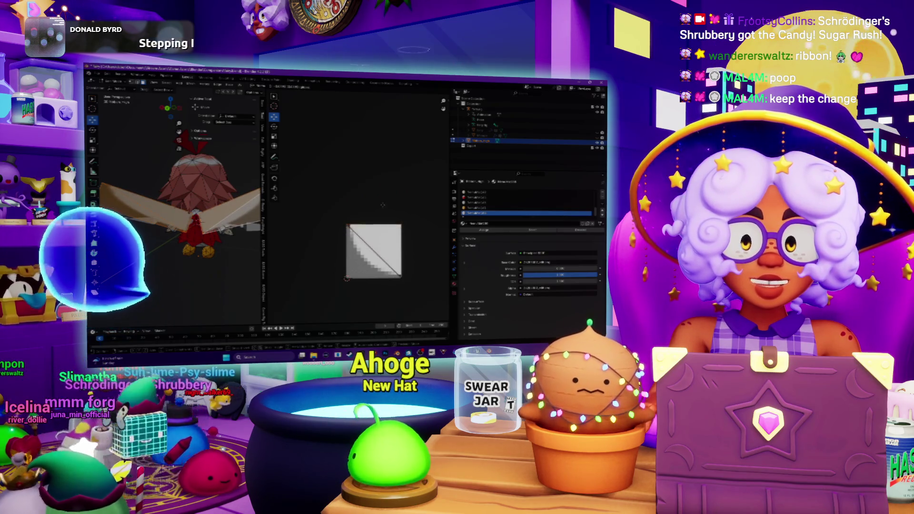
middle_click_drag(181, 200, 205, 205)
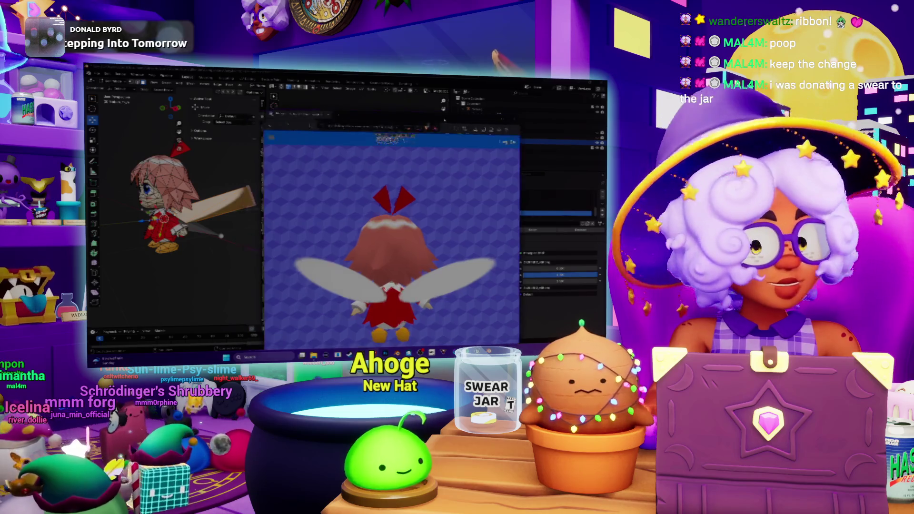
Mirror the wing UVs across the staircase texture and orbit the model to inspect the wings
scroll(378, 233, "up", 2)
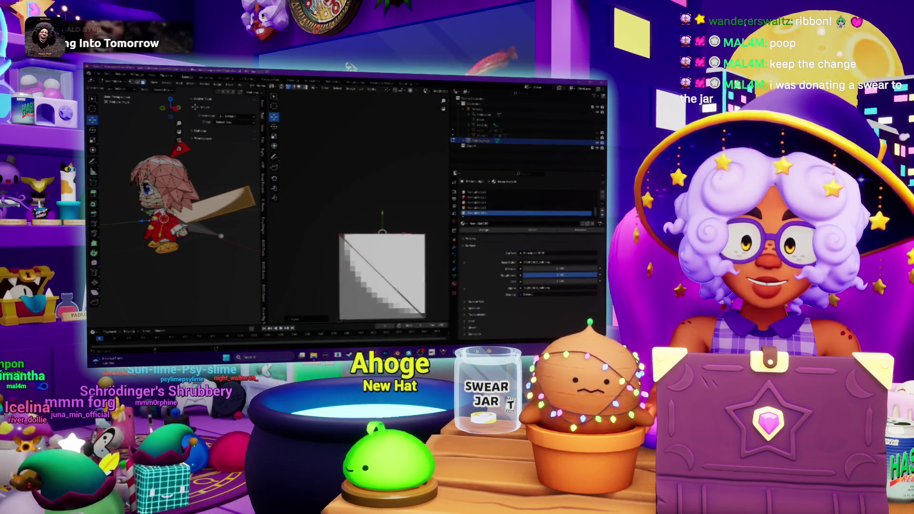
middle_click_drag(181, 215, 219, 214)
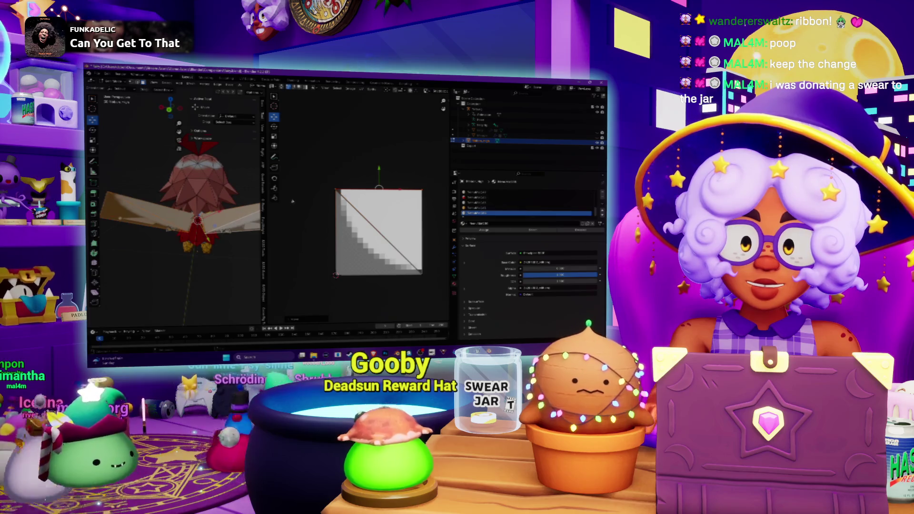
middle_click_drag(329, 185, 311, 192)
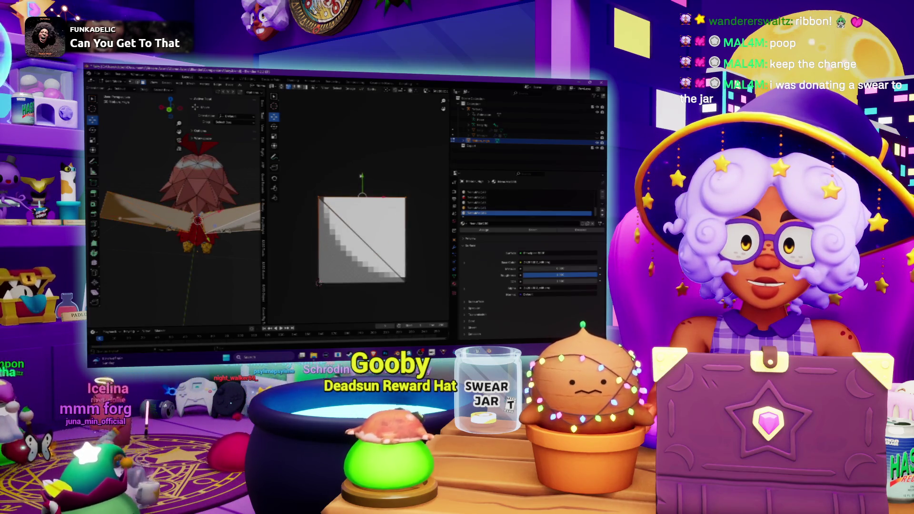
key("Tab")
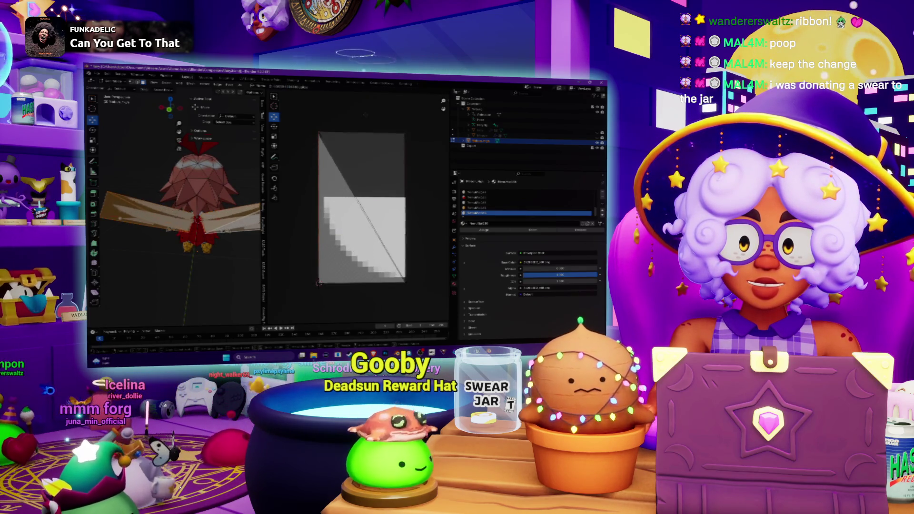
mouse_move(181, 215)
middle_mouse_down()
mouse_move(229, 214)
mouse_move(210, 214)
mouse_move(252, 195)
mouse_move(256, 210)
middle_mouse_up()
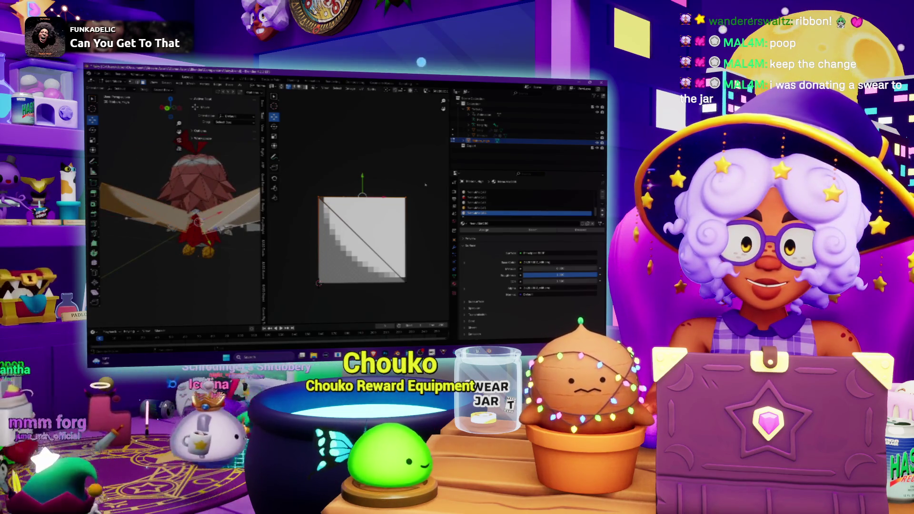
middle_click_drag(374, 180, 392, 177)
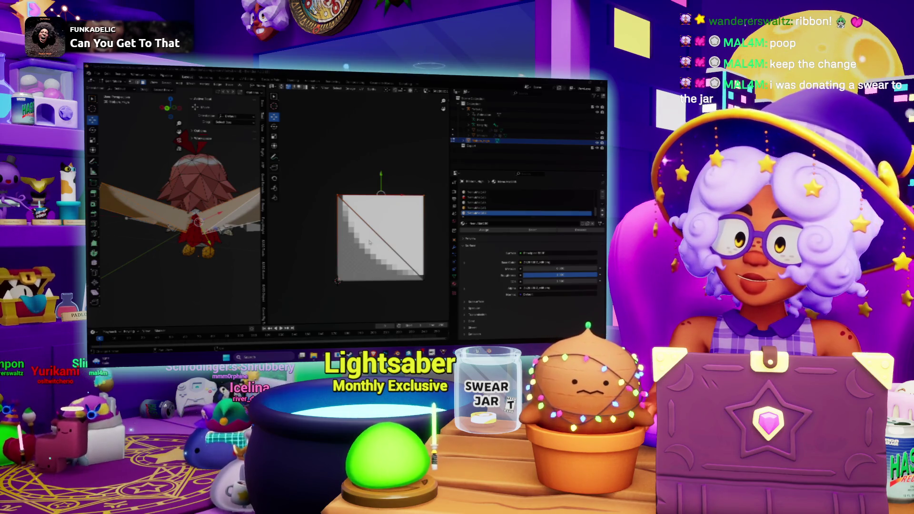
middle_click_drag(181, 210, 200, 210)
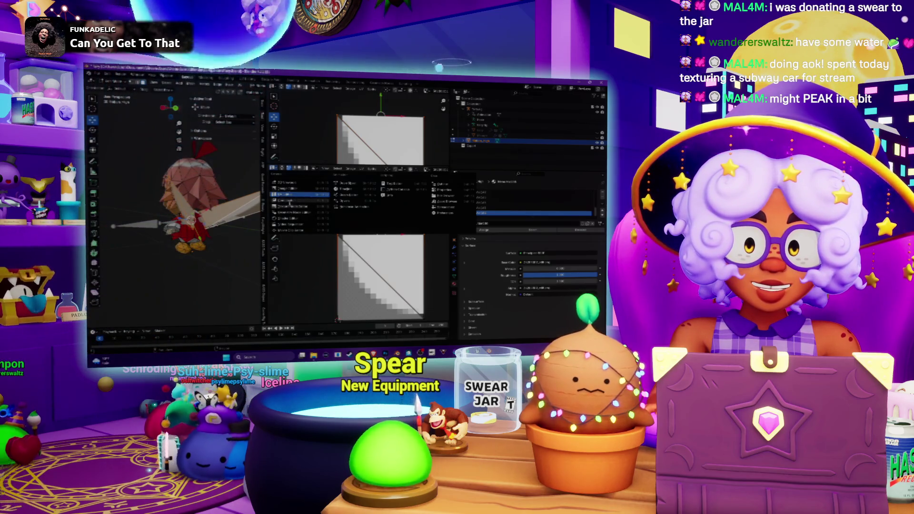
Show the material nodes in the lower editor and browse for an image with Alt+O
left_click(292, 221)
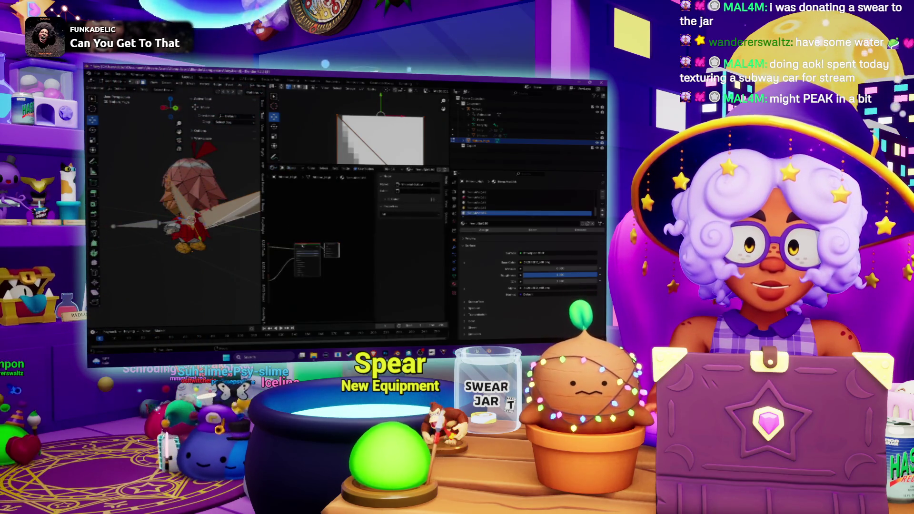
scroll(325, 263, "up", 3)
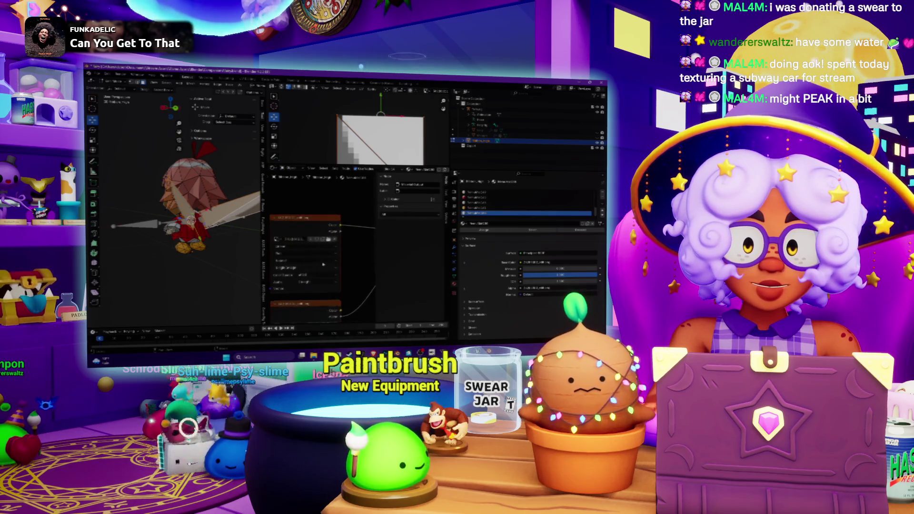
scroll(285, 250, "down", 2)
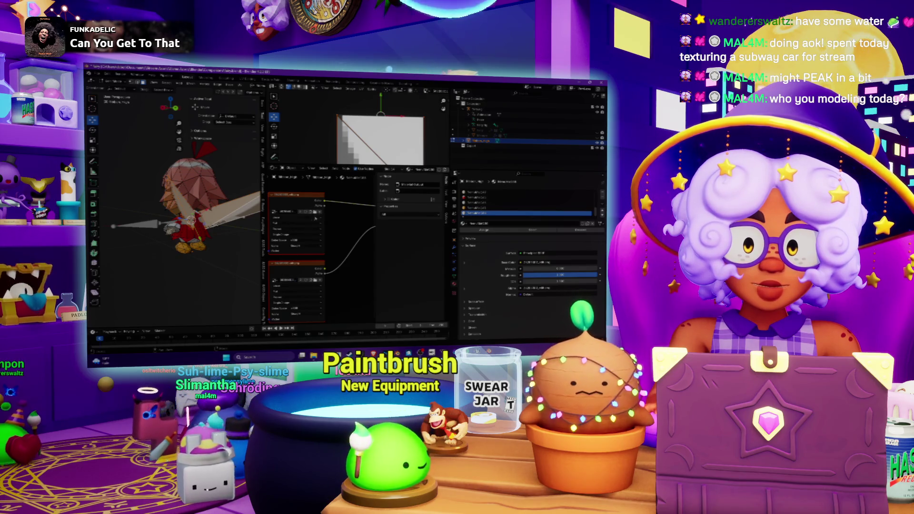
key("alt+o")
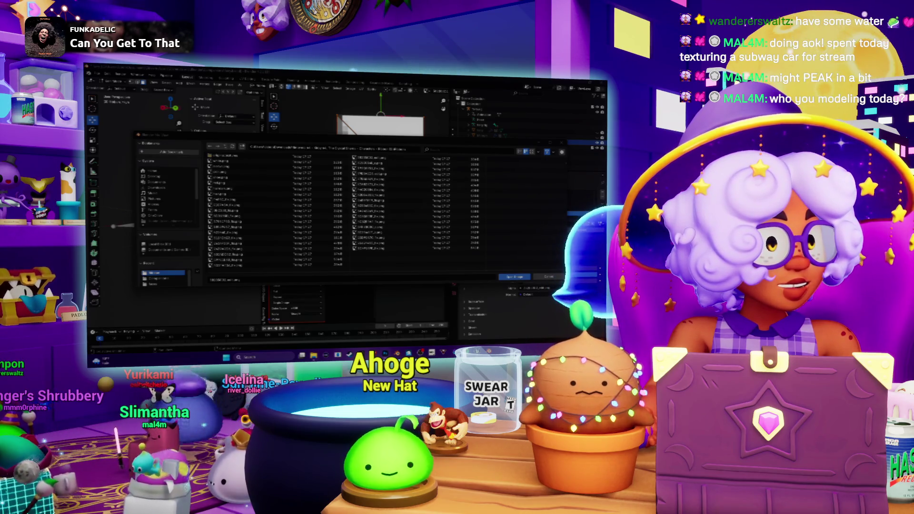
Briefly visit Photoshop, then return to Blender and close the image file browser
key("alt+Tab")
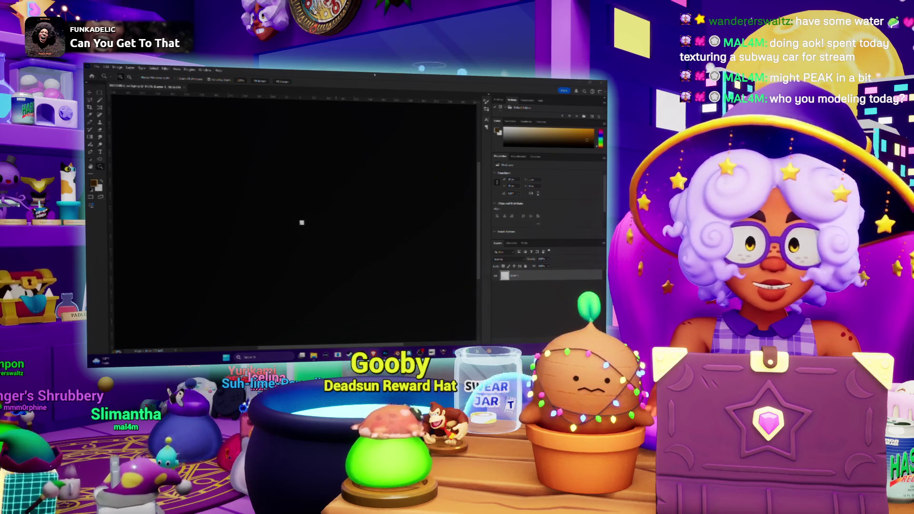
left_click(463, 323)
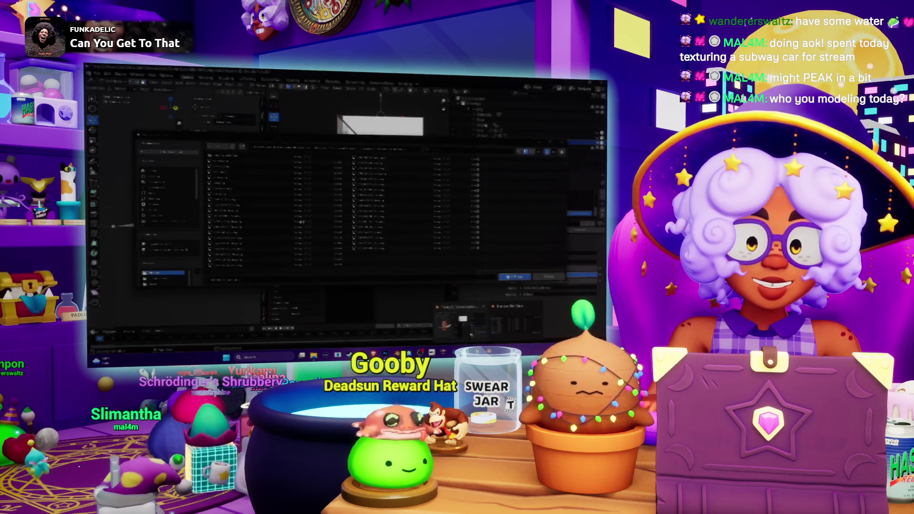
key("Return")
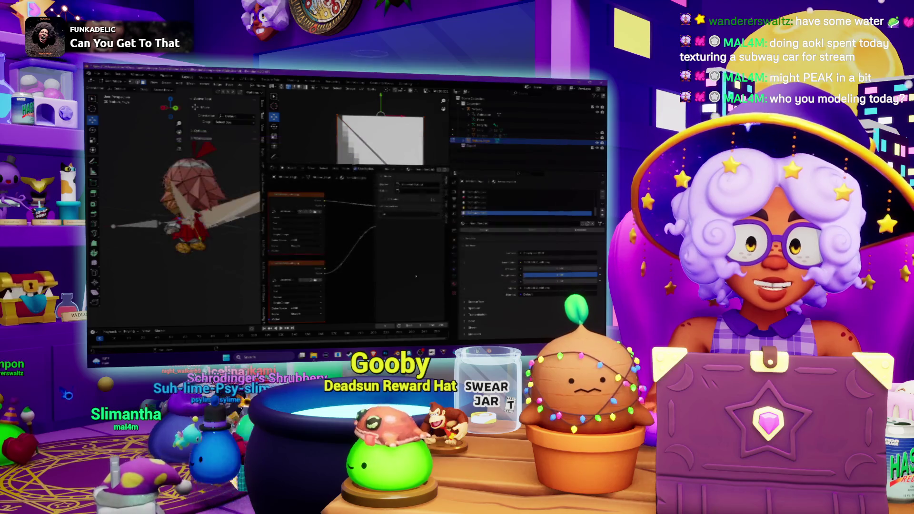
Orbit the character toggling shaded and wireframe, then snap to front (numpad 1) and angled (numpad 6) views
middle_click_drag(162, 215, 257, 214)
scroll(176, 209, "up", 4)
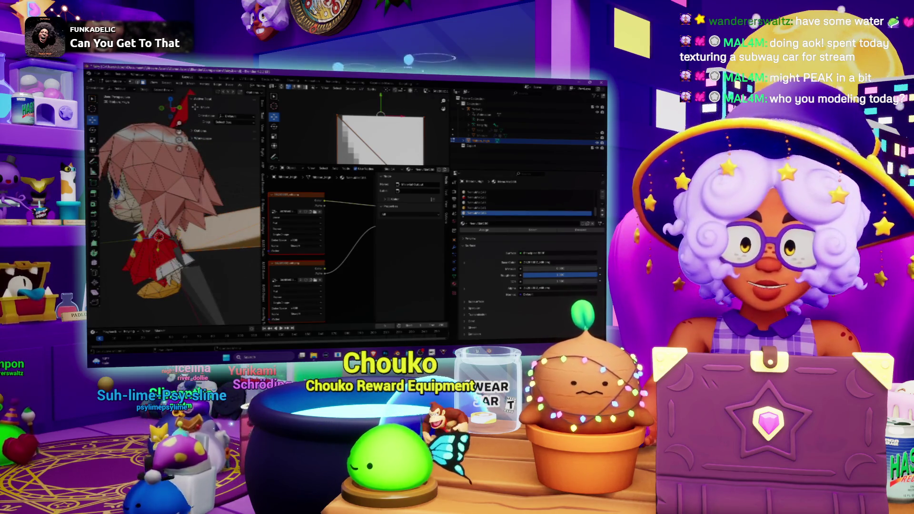
key("Tab")
mouse_move(257, 215)
middle_mouse_down()
mouse_move(216, 215)
mouse_move(267, 224)
mouse_move(331, 296)
middle_mouse_up()
key("Tab")
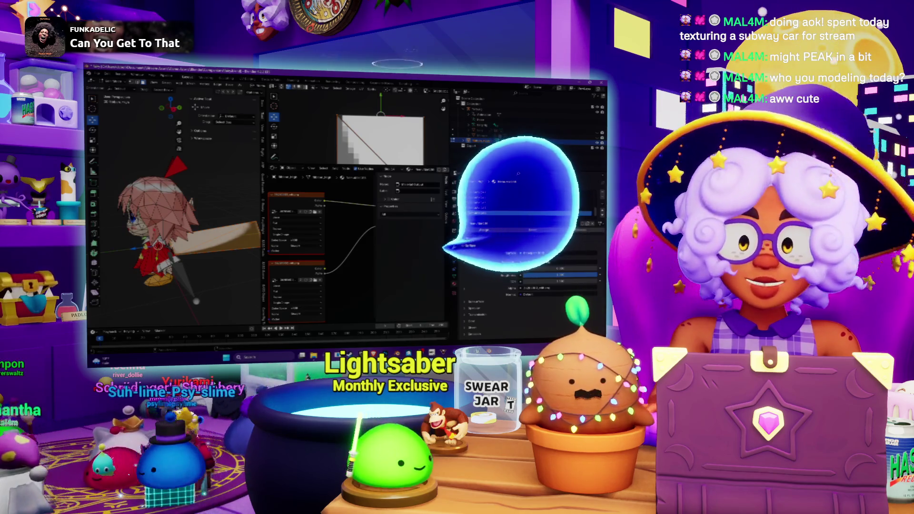
key("KP_1")
key("KP_6")
key("KP_6")
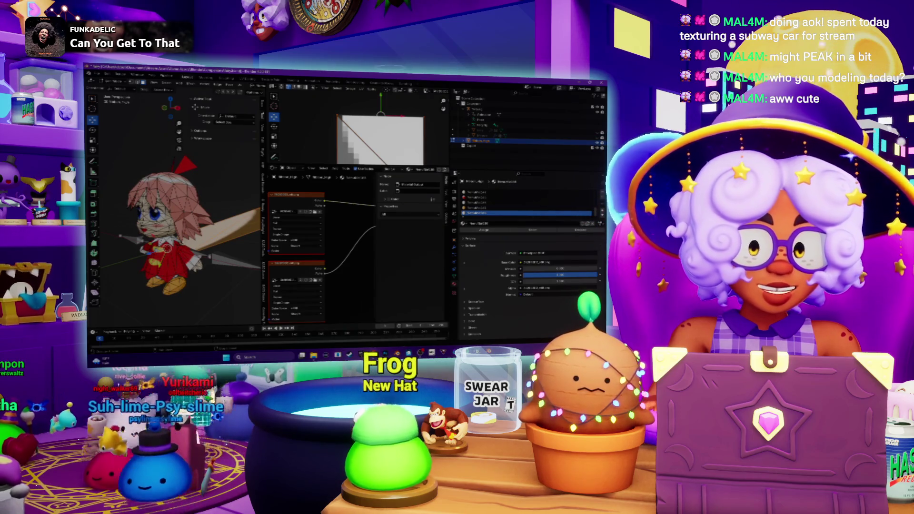
left_click(373, 357)
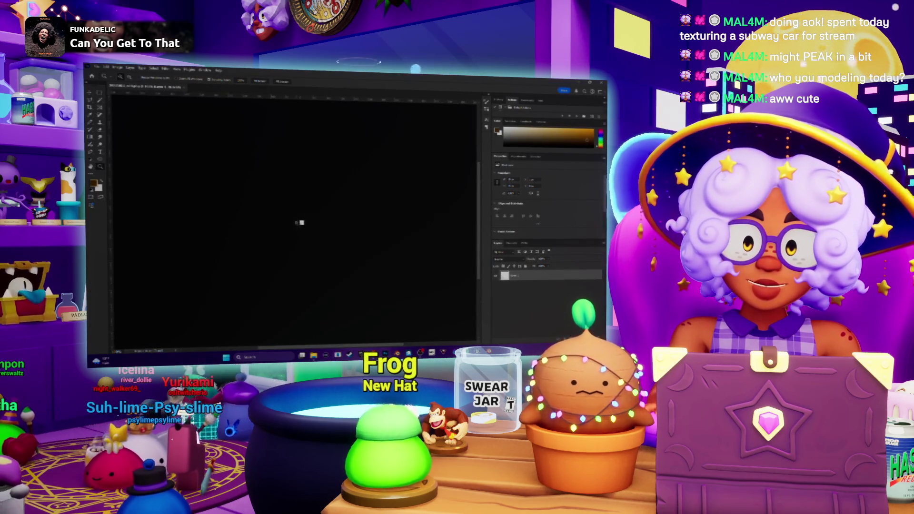
Zoom the small wing texture in Photoshop and bring up Image > Canvas Size
scroll(347, 224, "up", 3, "alt")
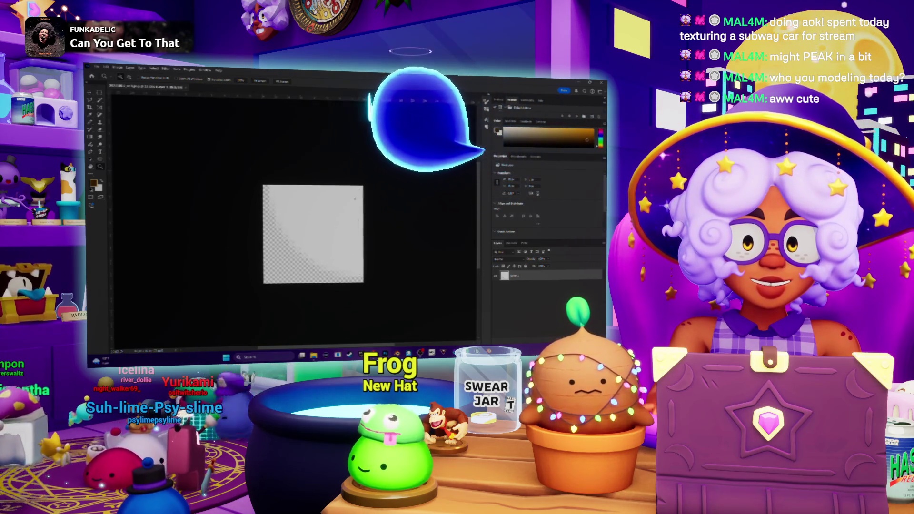
scroll(356, 199, "down", 3, "alt")
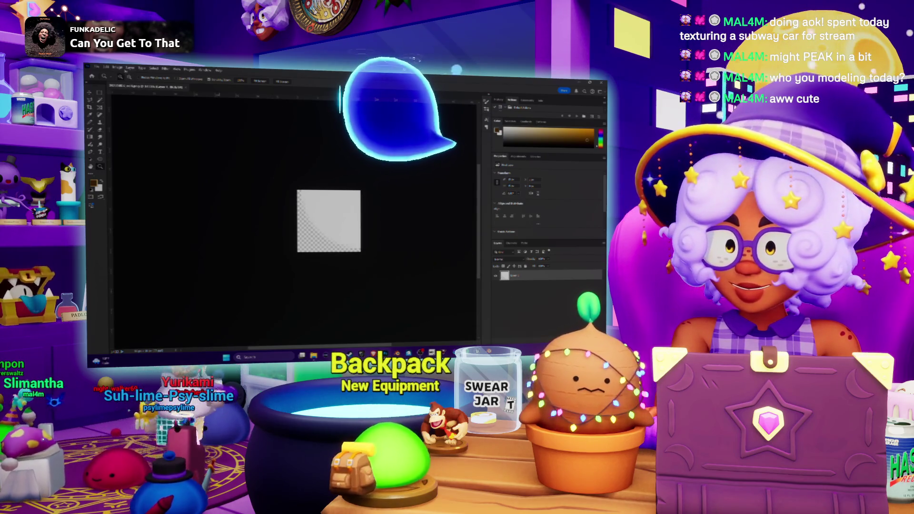
left_click(117, 68)
left_click(138, 116)
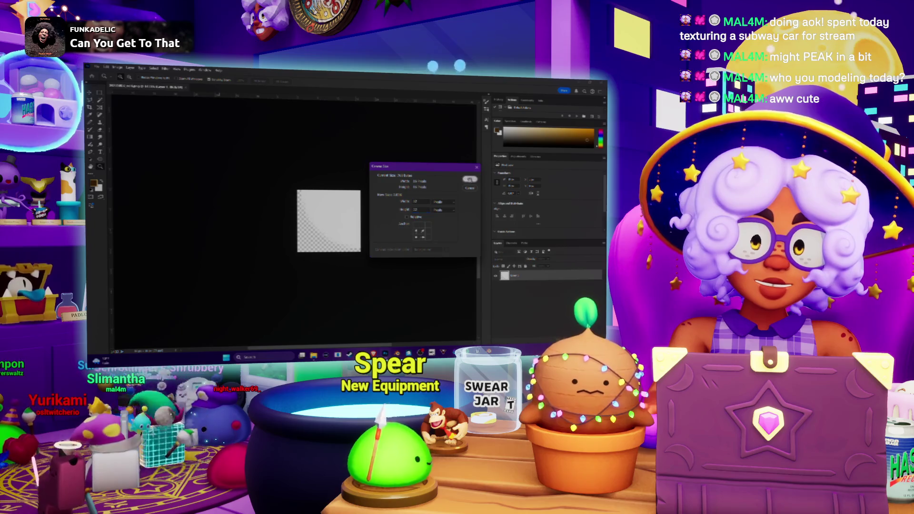
Enlarge the canvas to 32 anchored bottom-left and move the wing copy into the top half
type("32")
key("Return")
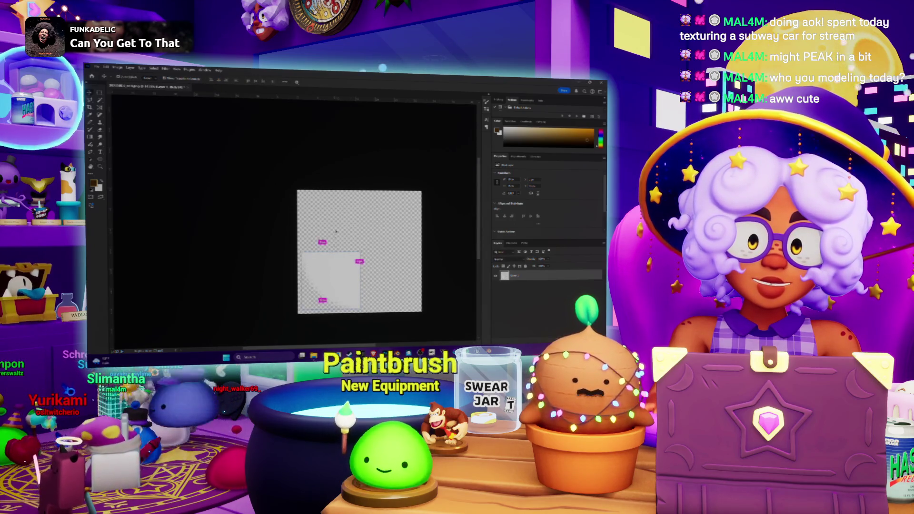
left_click_drag(352, 205, 352, 192)
right_click(346, 204)
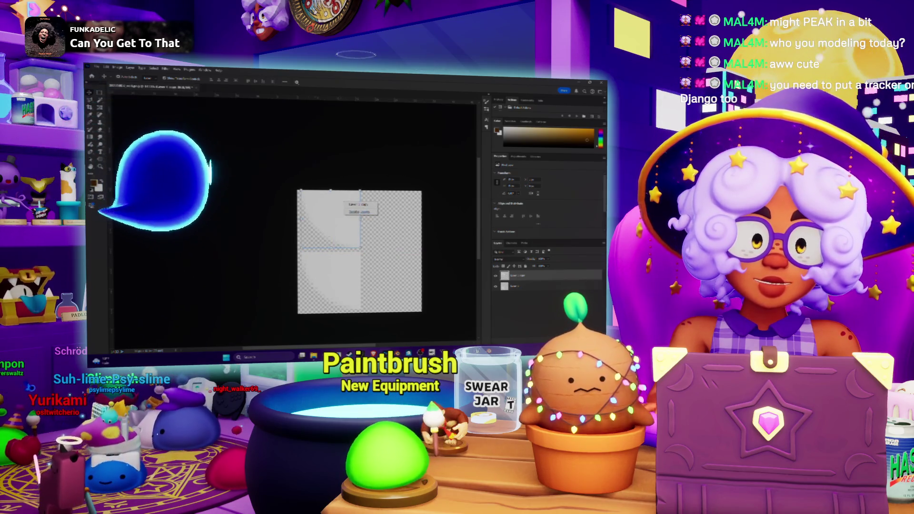
key("Escape")
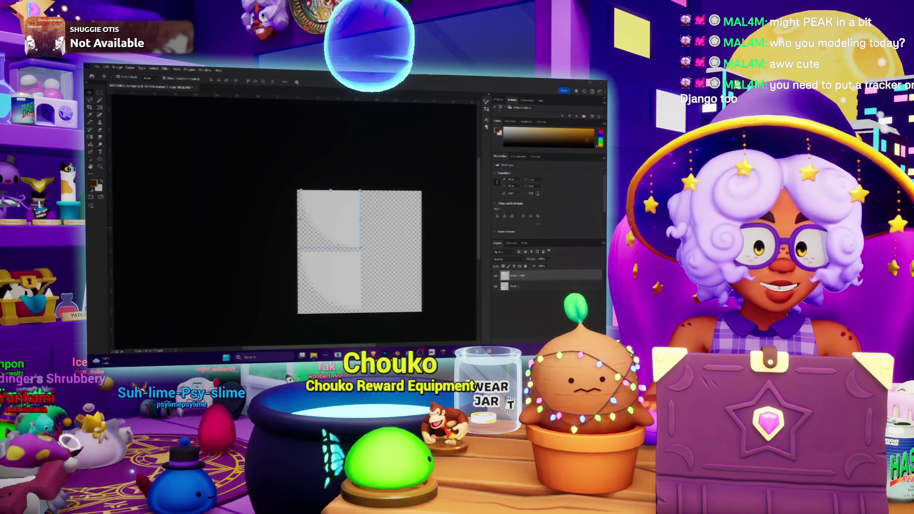
Return to Blender, widen the 3D view around the winged character, and bring up the UV menu
key("alt+Tab")
middle_click_drag(200, 266, 238, 267)
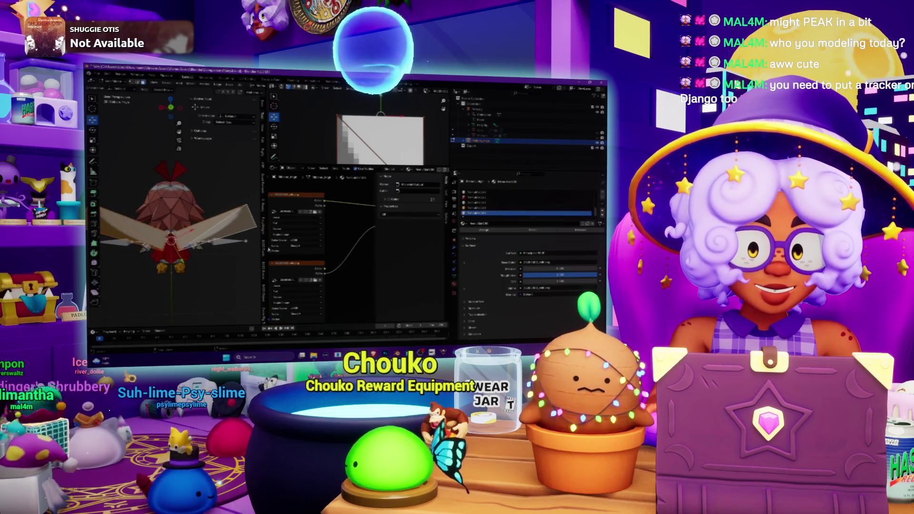
mouse_move(266, 248)
left_mouse_down()
mouse_move(329, 248)
mouse_move(319, 249)
left_mouse_up()
middle_click_drag(281, 229, 298, 229)
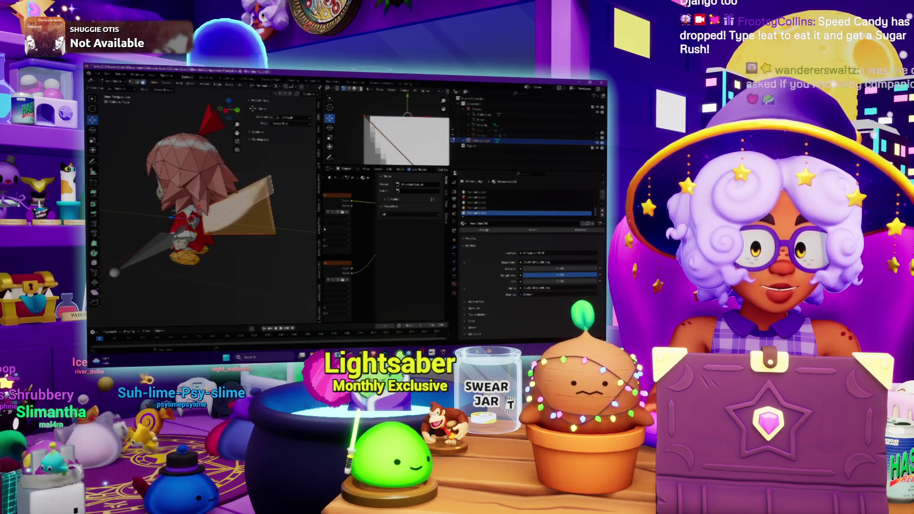
left_click_drag(325, 229, 338, 236)
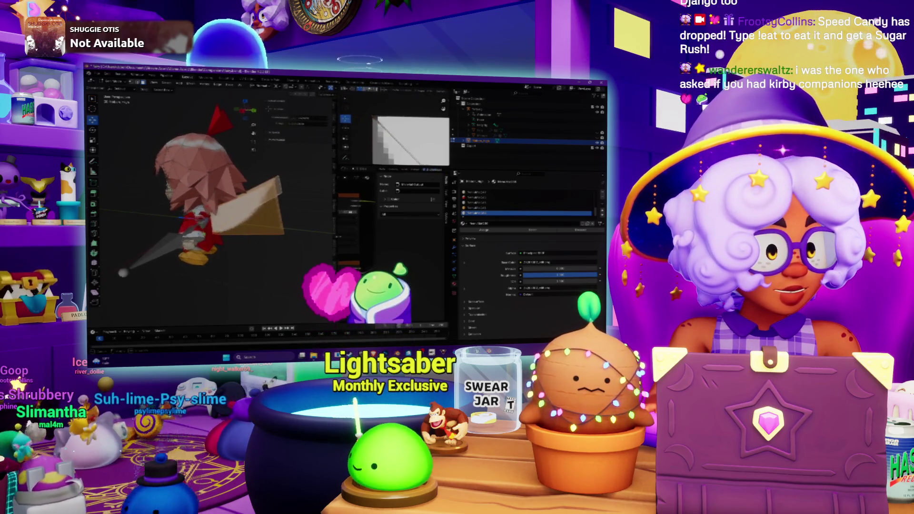
middle_click_drag(214, 214, 224, 215)
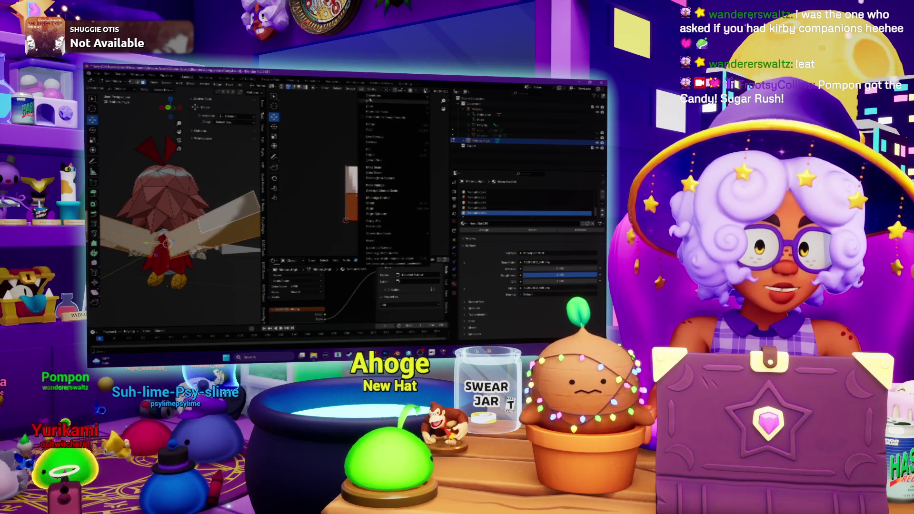
left_click(384, 125)
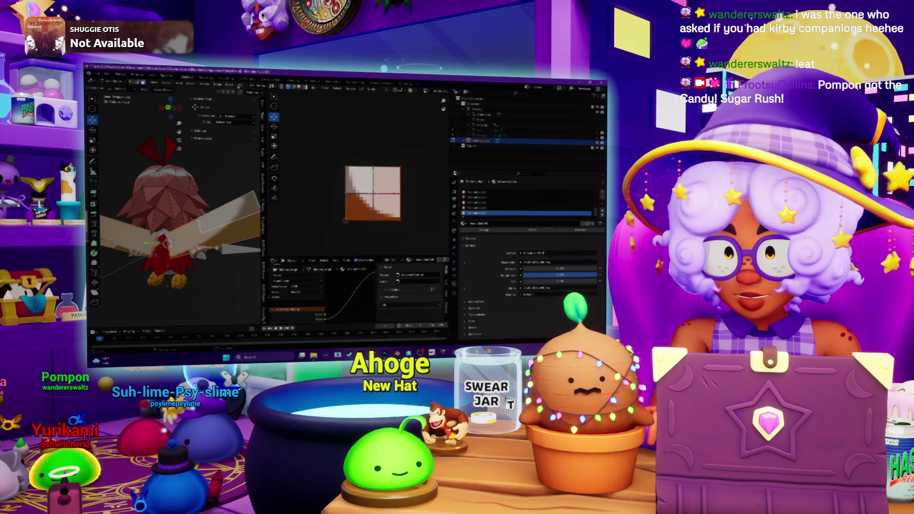
Reset the wing UVs with UV > Reset so they fill the whole texture
left_click(240, 86)
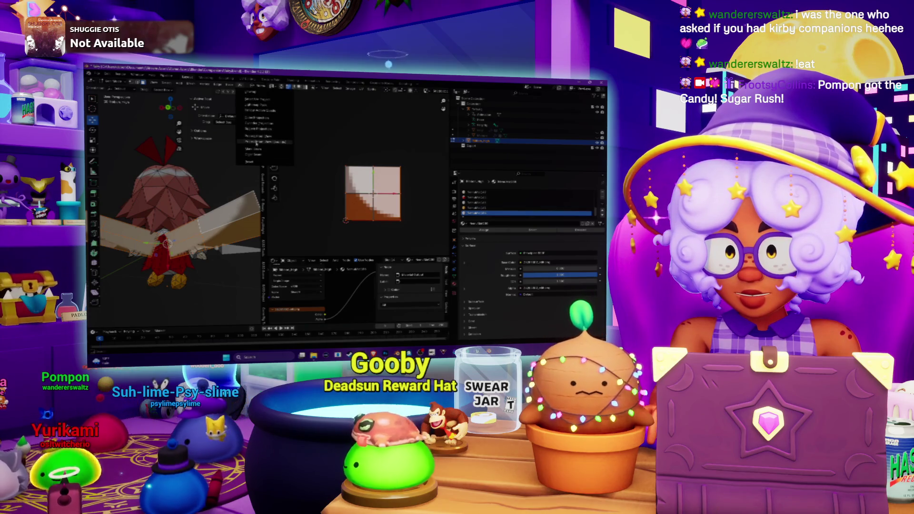
left_click(260, 163)
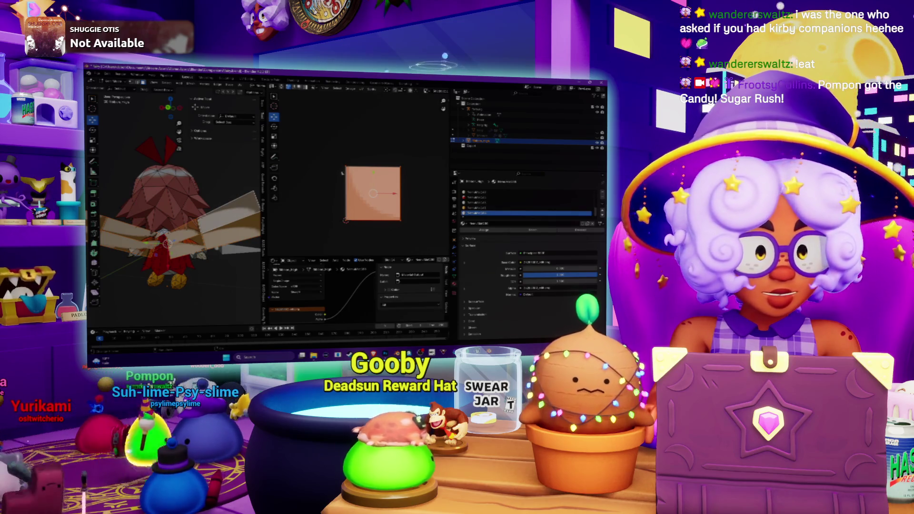
middle_click_drag(181, 214, 219, 215)
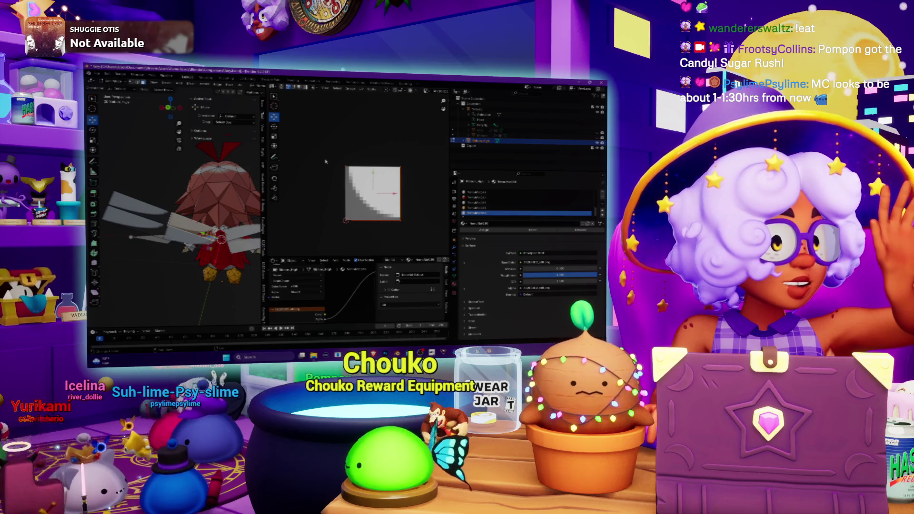
Rotate the wing UV island over the texture and apply a transform from its context menu
left_click(274, 126)
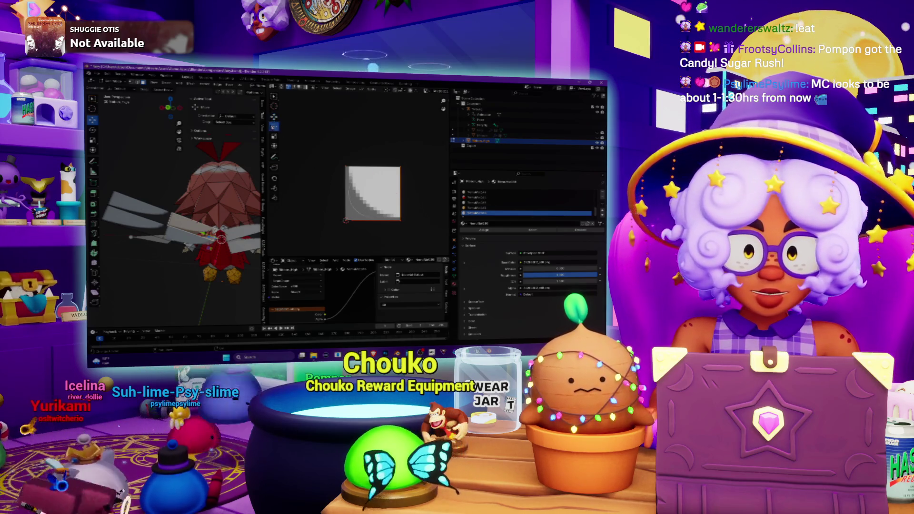
mouse_move(400, 177)
left_mouse_down()
mouse_move(402, 200)
mouse_move(379, 236)
left_mouse_up()
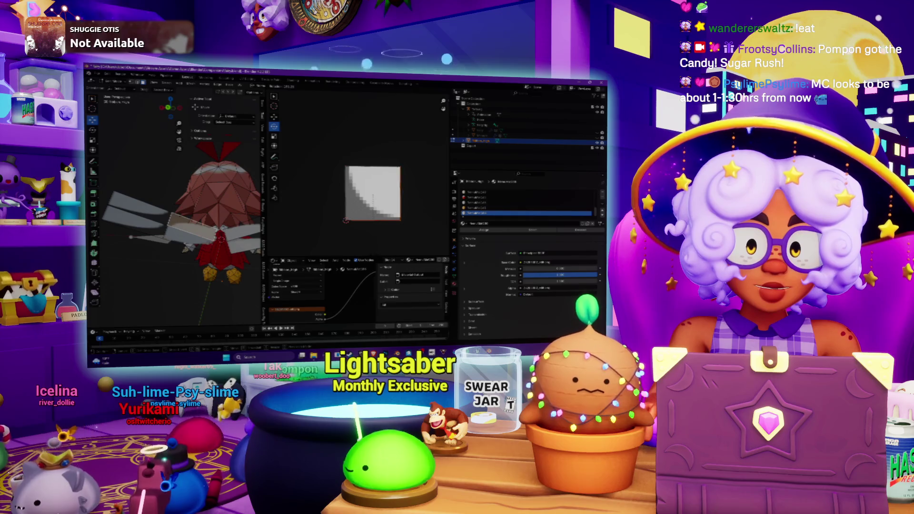
scroll(181, 214, "up", 3)
middle_click_drag(200, 224, 341, 202)
right_click(367, 193)
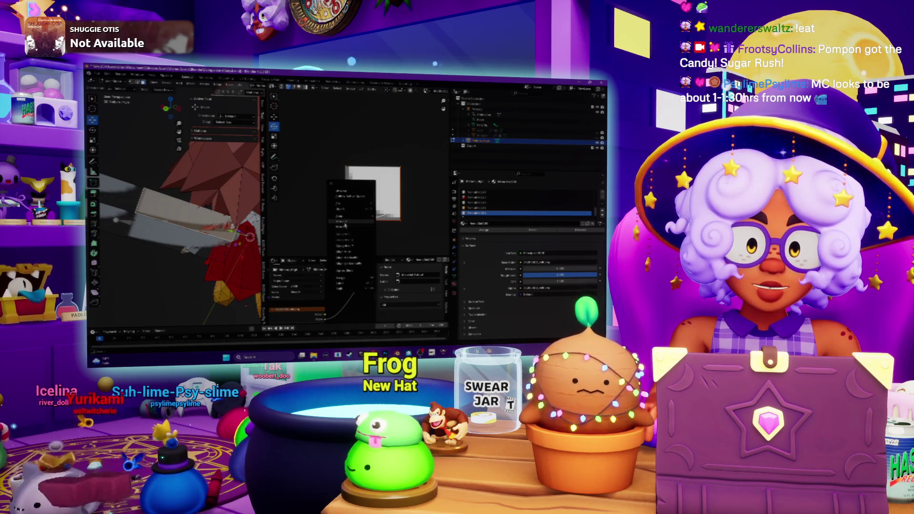
left_click(347, 231)
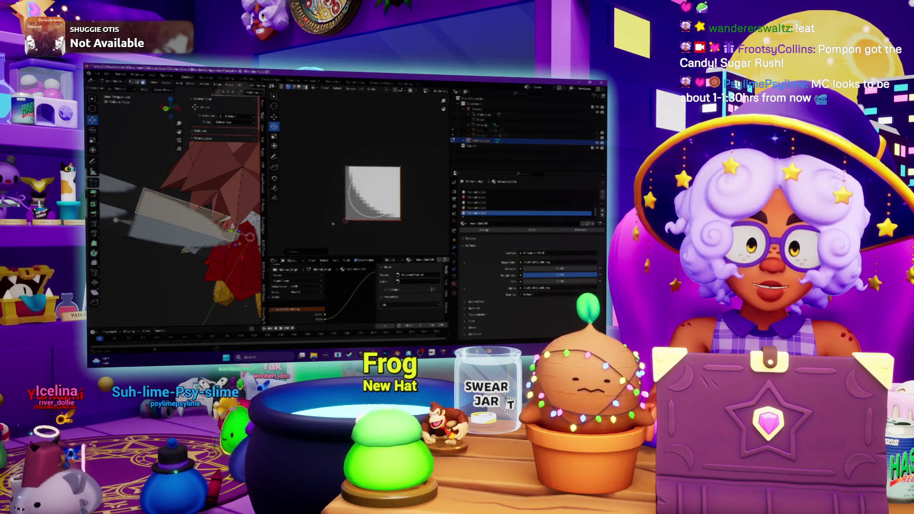
Adjust the texture view over the wing UV island and call up its UV context menu
middle_click_drag(333, 224, 375, 230)
scroll(181, 214, "up", 2)
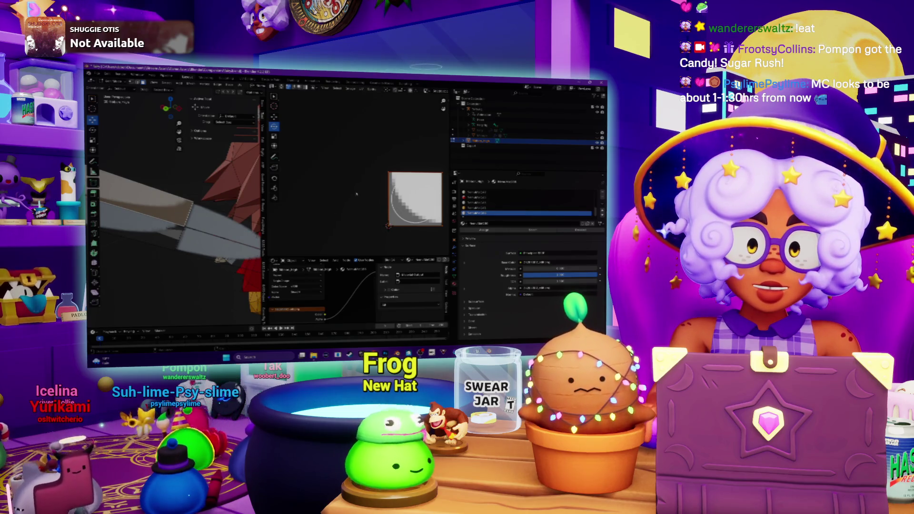
left_click_drag(376, 200, 400, 210)
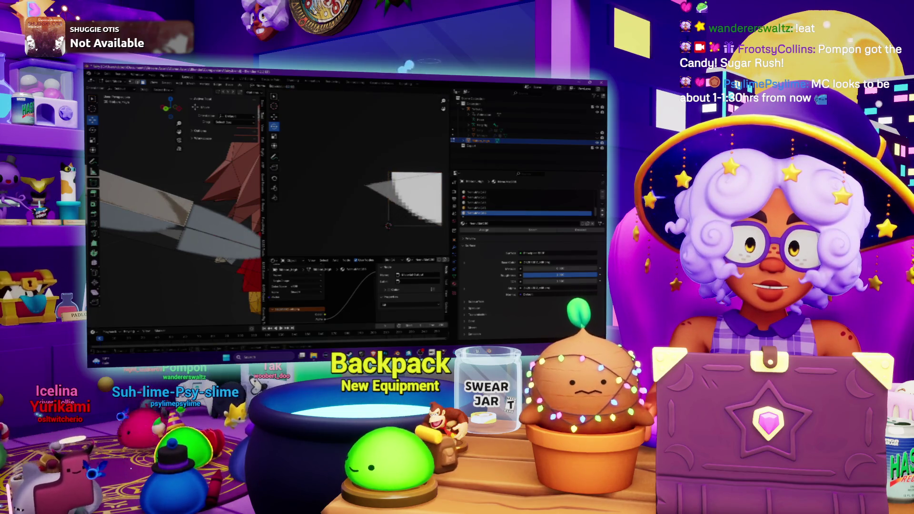
scroll(389, 210, "down", 4)
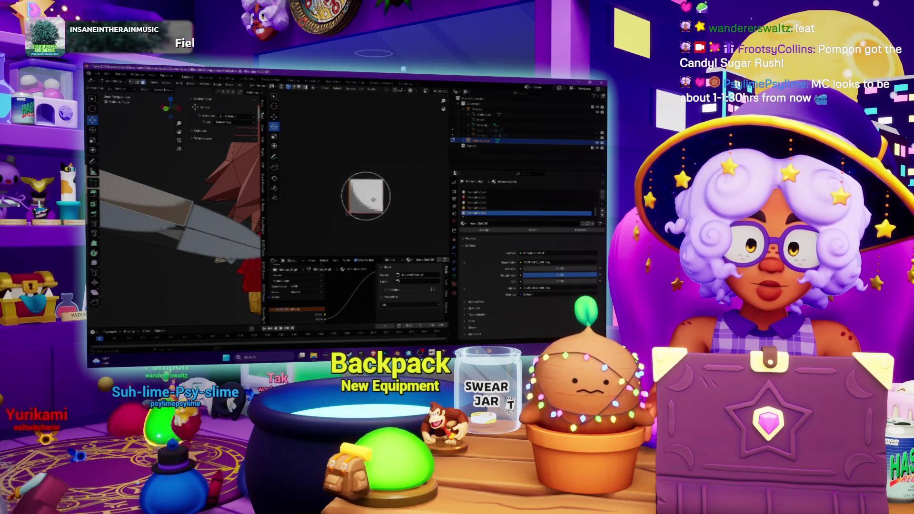
right_click(360, 214)
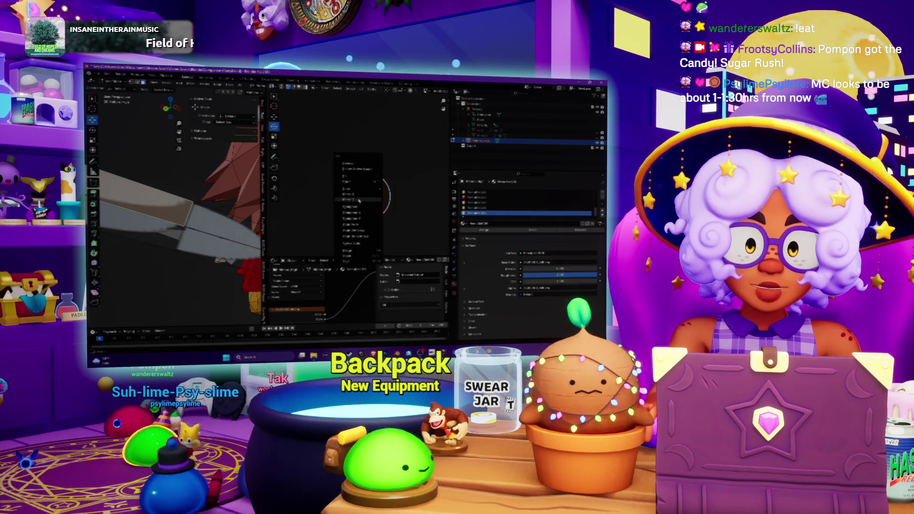
right_click(354, 220)
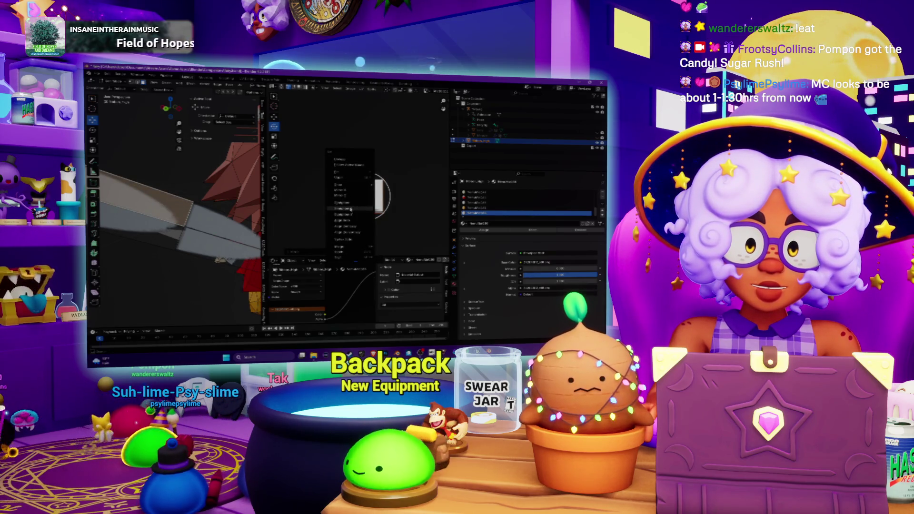
Align the wing UVs with Align Auto and orbit the character to a front view
middle_click_drag(224, 224, 193, 241)
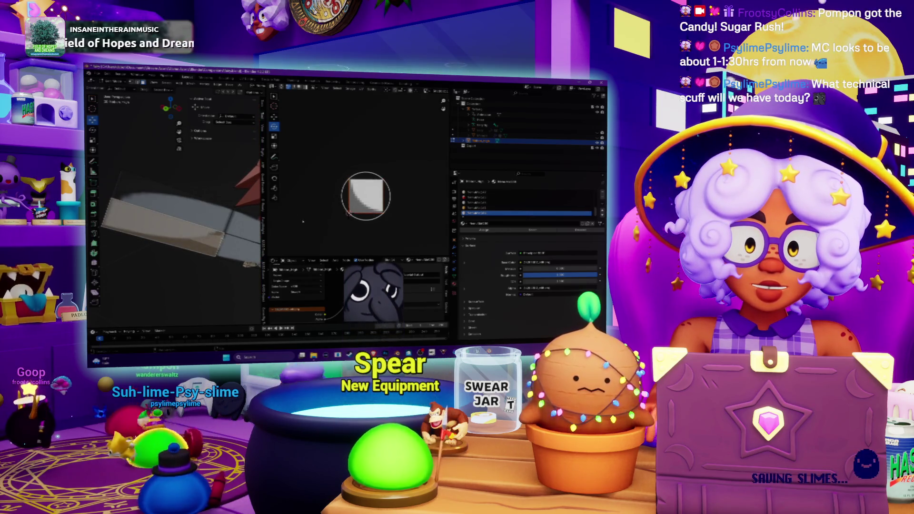
right_click(355, 205)
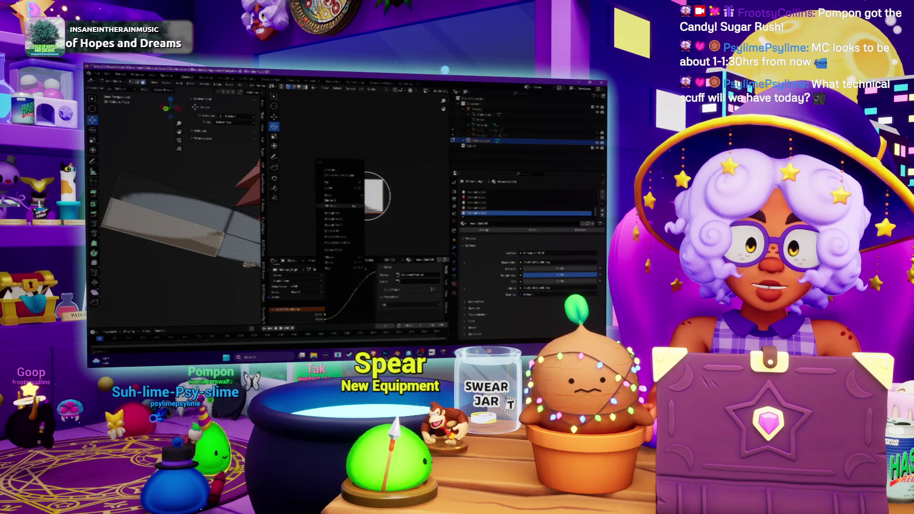
left_click(355, 206)
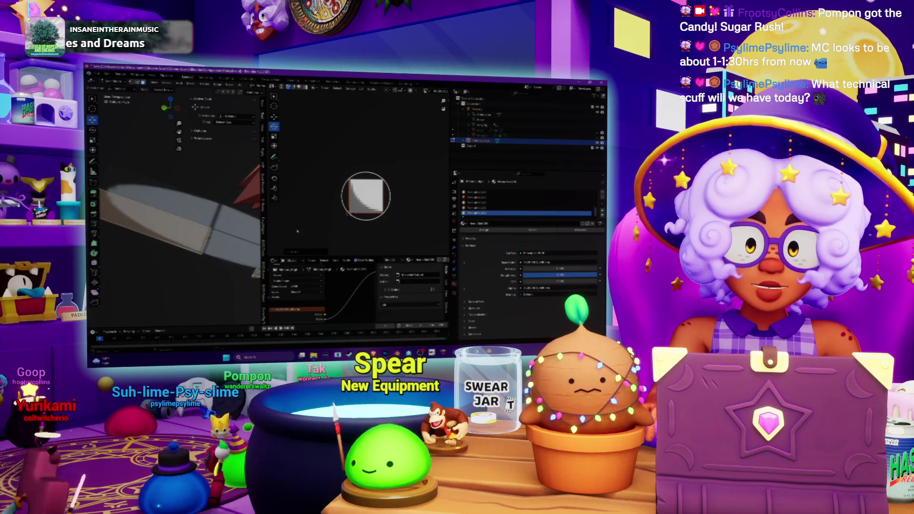
scroll(366, 196, "up", 2)
scroll(172, 214, "down", 5)
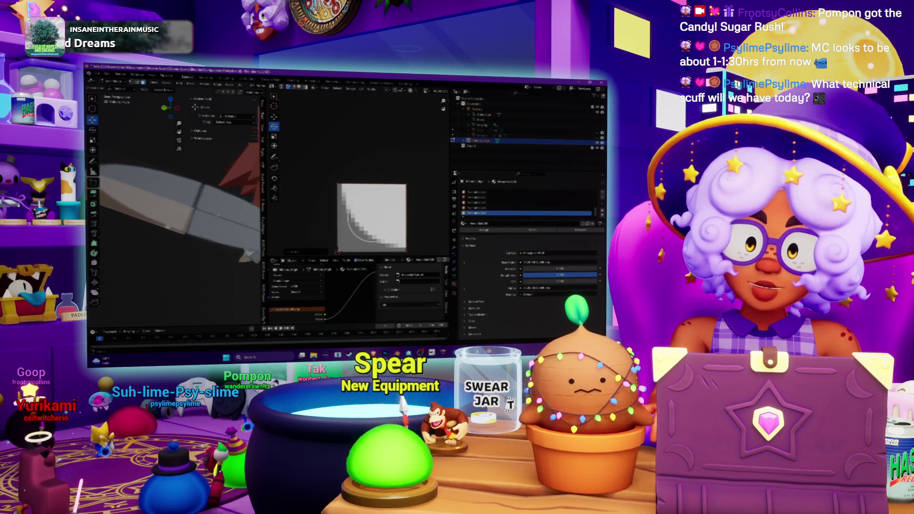
middle_click_drag(181, 214, 278, 217)
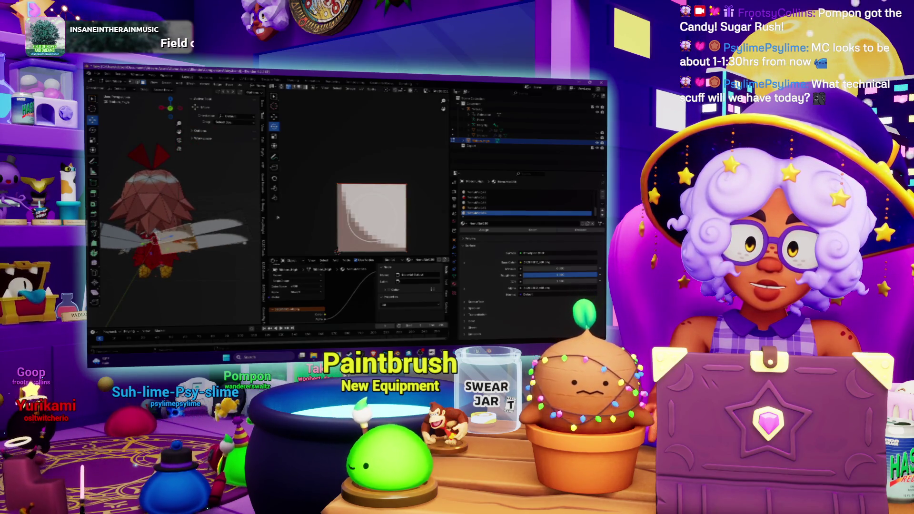
Check the UV context menu, then rotate the wing UV island with R and confirm
right_click(315, 206)
left_click(344, 203)
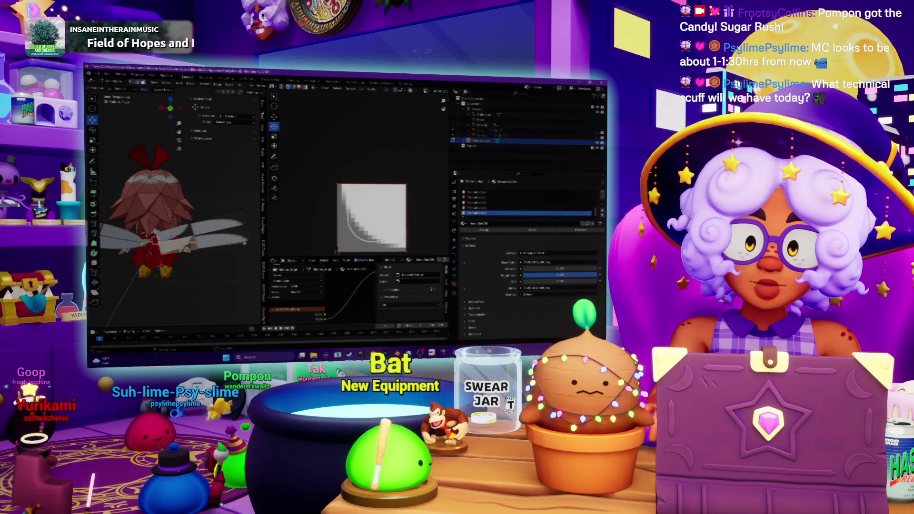
right_click(355, 206)
key("Escape")
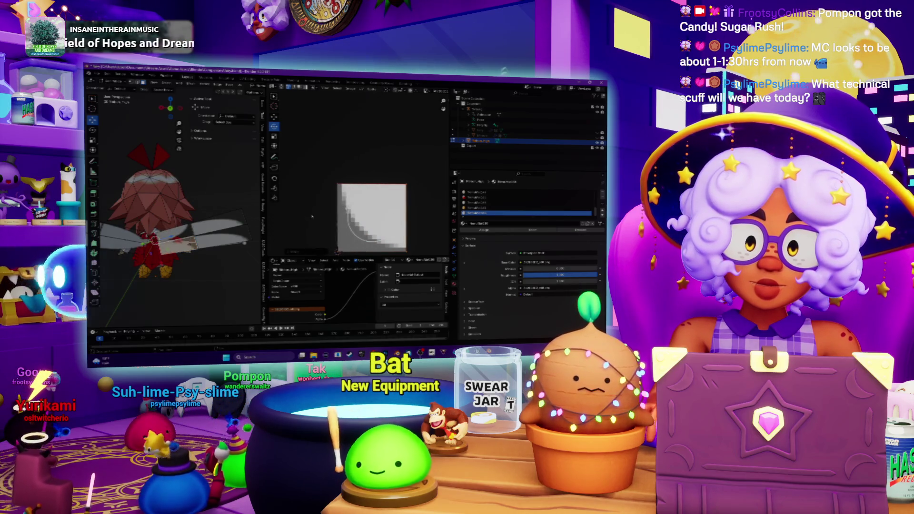
right_click(355, 206)
key("Escape")
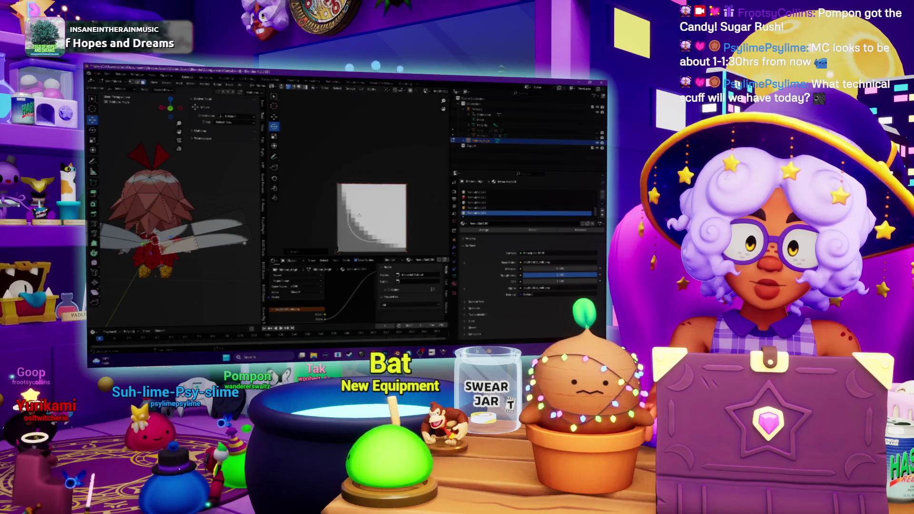
right_click(368, 216)
key("Escape")
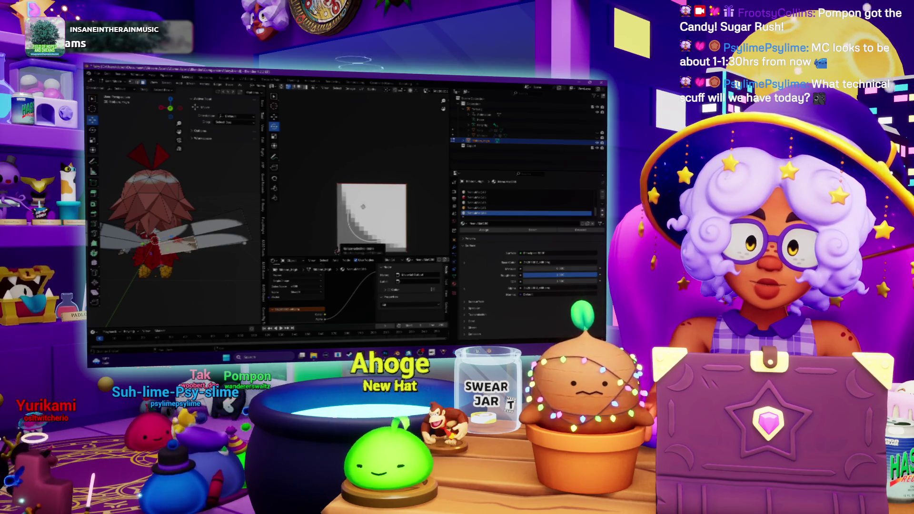
key("r")
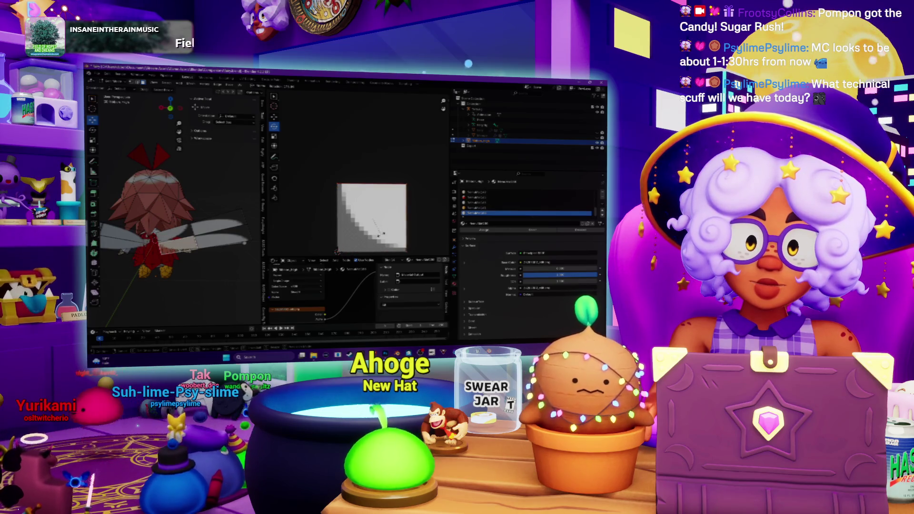
left_click(373, 223)
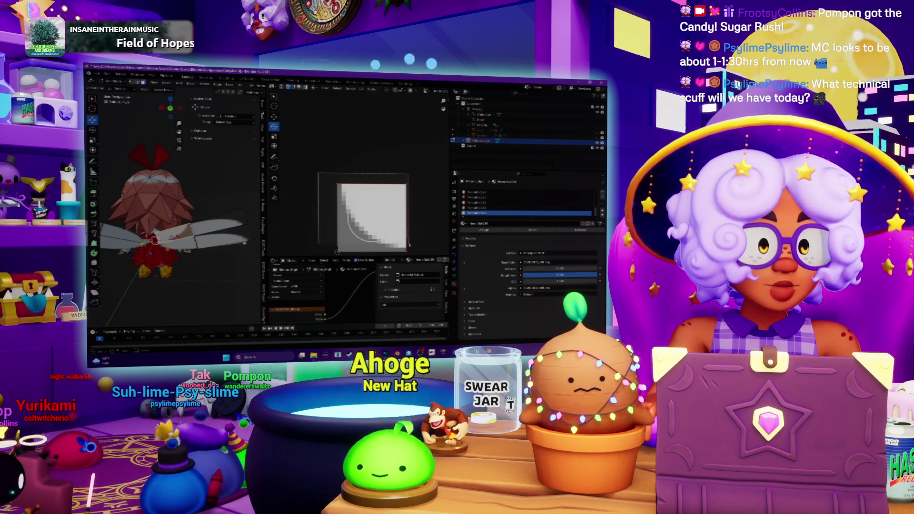
middle_click_drag(408, 257, 396, 239)
Mirror and flip the wing UVs until the expanded texture fits the wings
right_click(355, 219)
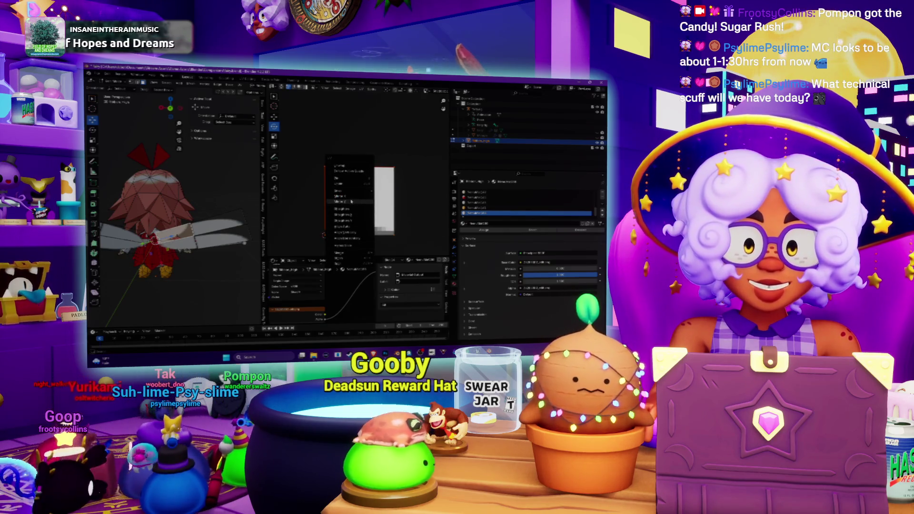
left_click(351, 203)
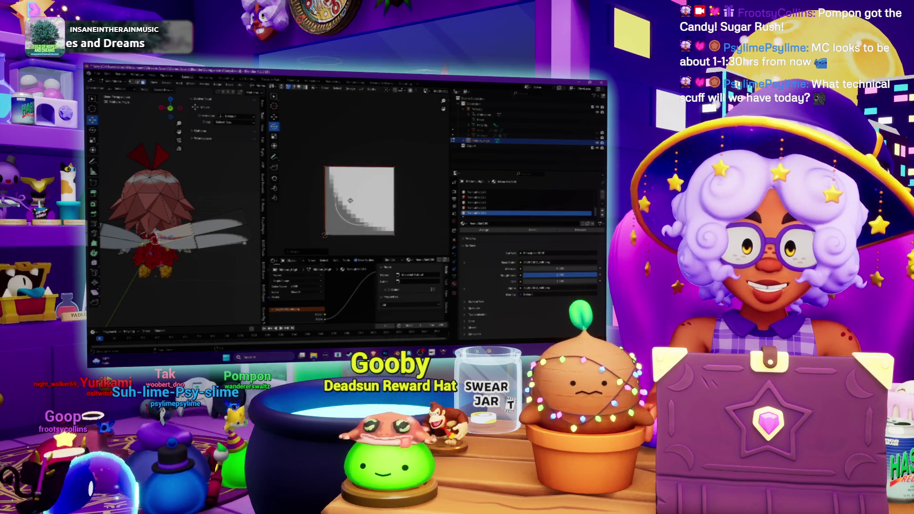
right_click(353, 203)
left_click(341, 195)
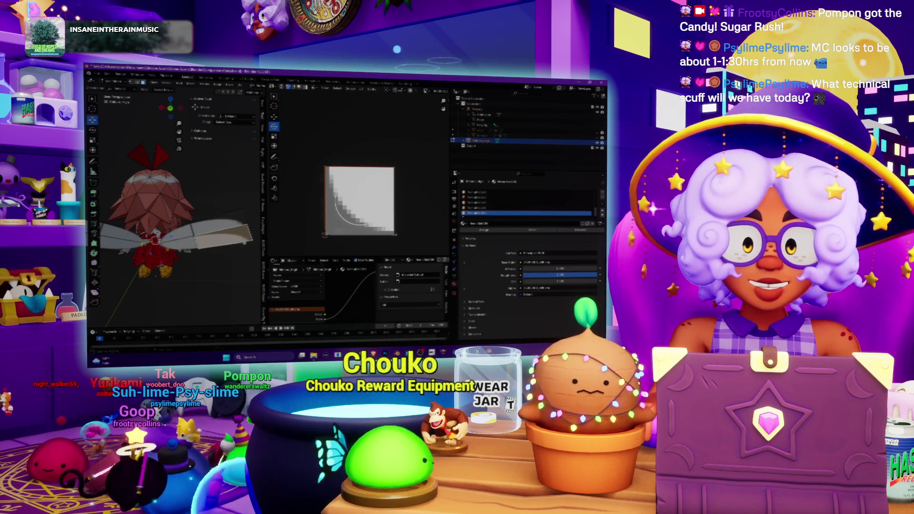
right_click(366, 214)
left_click(358, 217)
right_click(365, 209)
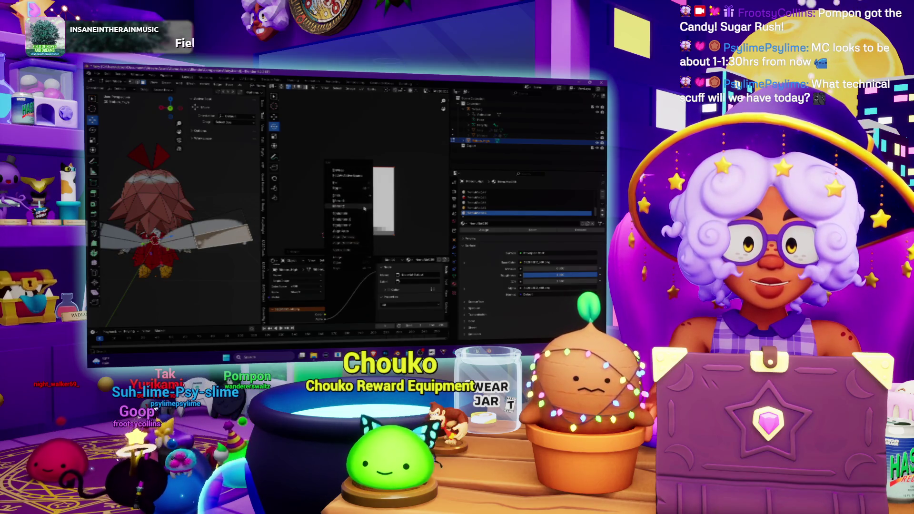
left_click(363, 207)
right_click(361, 207)
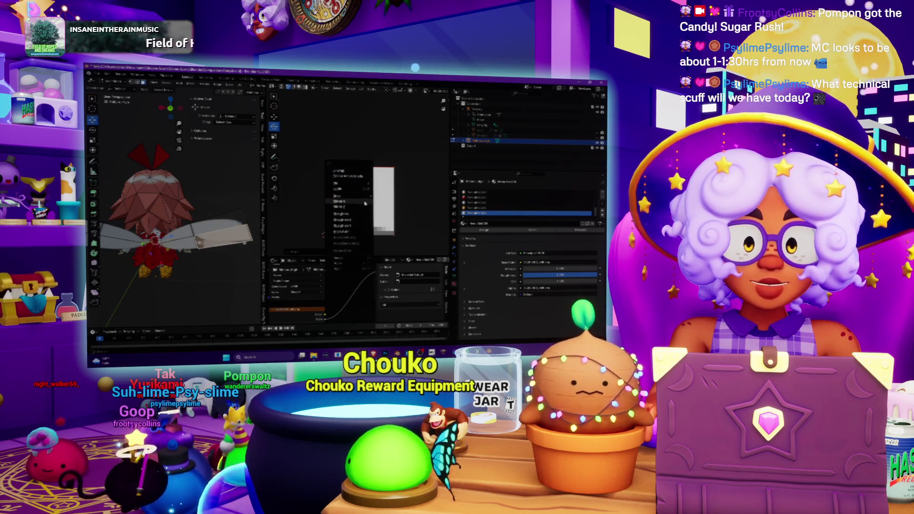
left_click(361, 207)
middle_click_drag(181, 215, 200, 215)
left_click(360, 197)
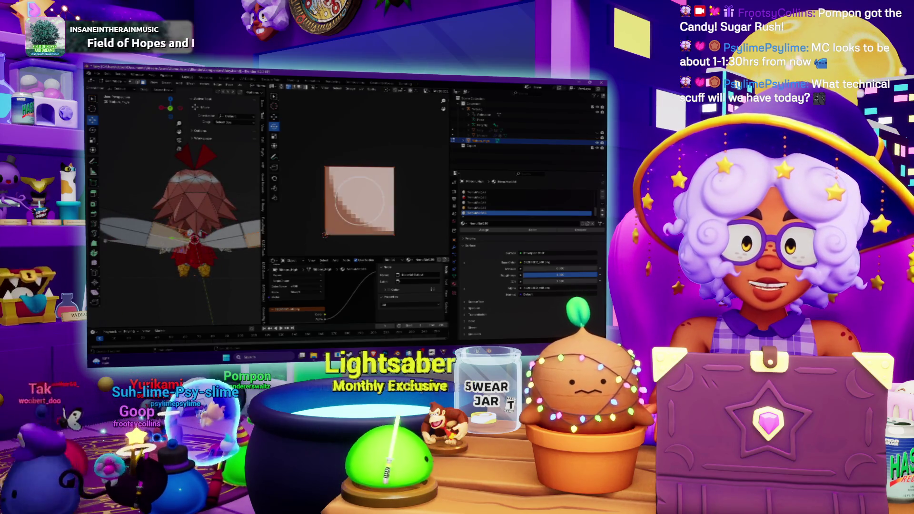
left_click(360, 198)
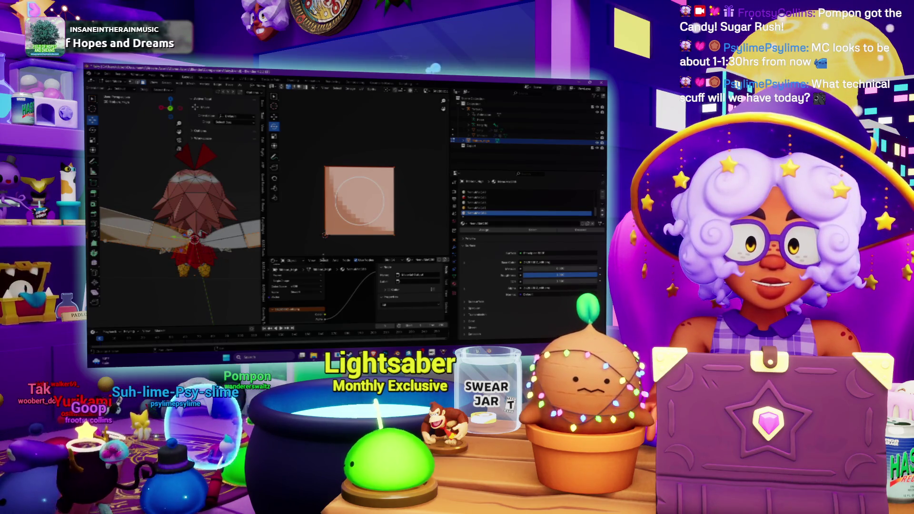
Enlarge the Shader Editor, change the wing Image Texture node option in Edit Mode, and select the first material
left_click_drag(324, 256, 324, 198)
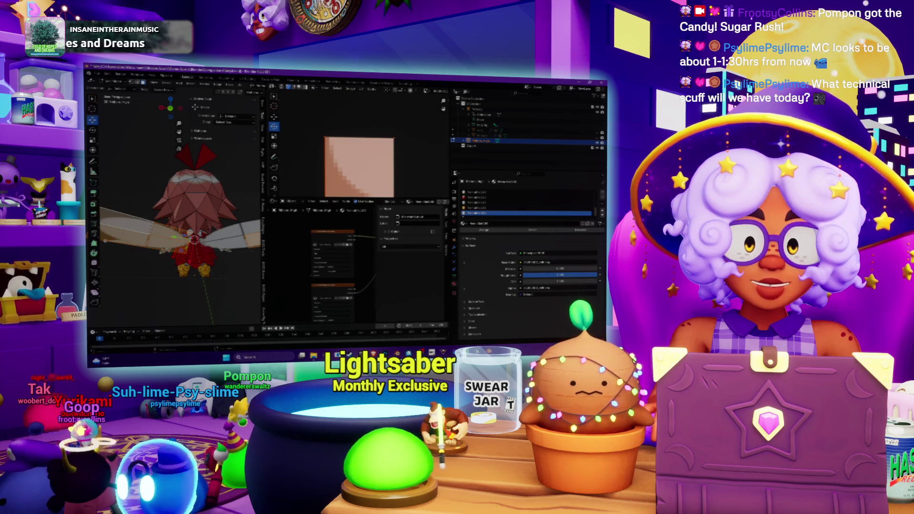
key("Tab")
scroll(342, 247, "up", 2)
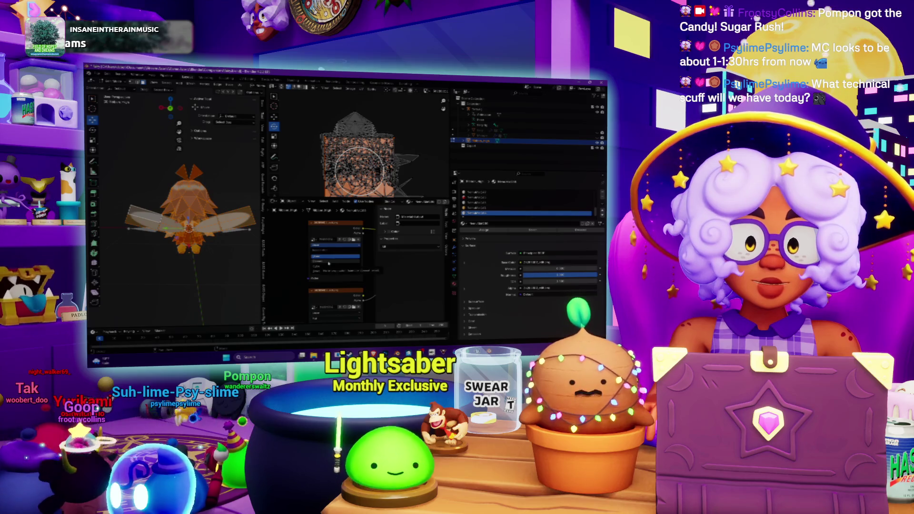
left_click(329, 262)
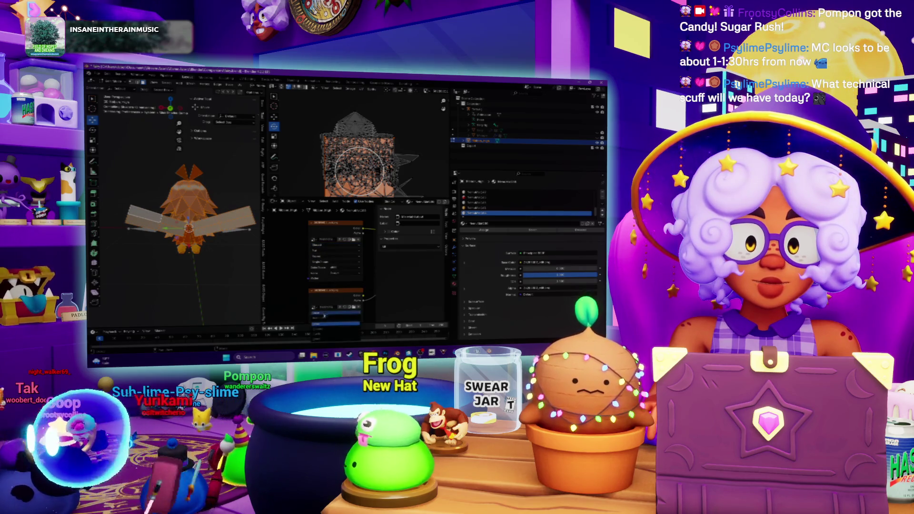
middle_click_drag(153, 246, 166, 219)
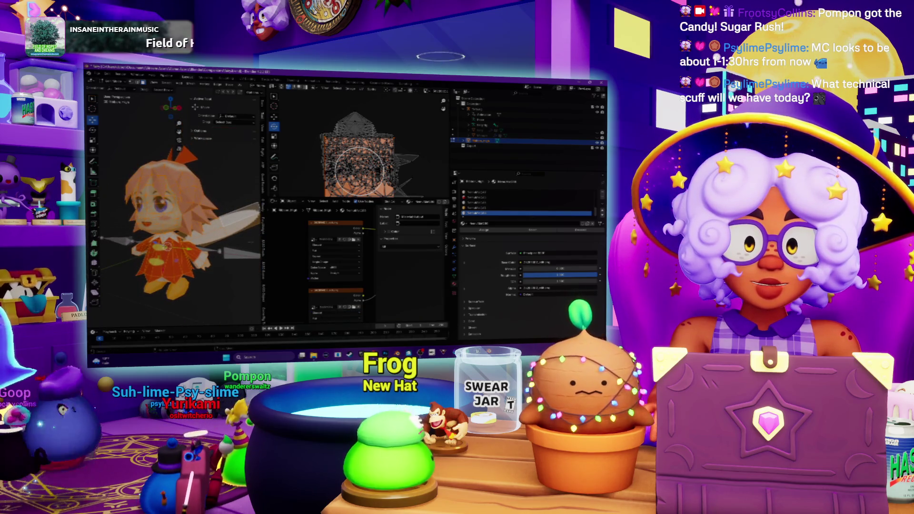
left_click(526, 193)
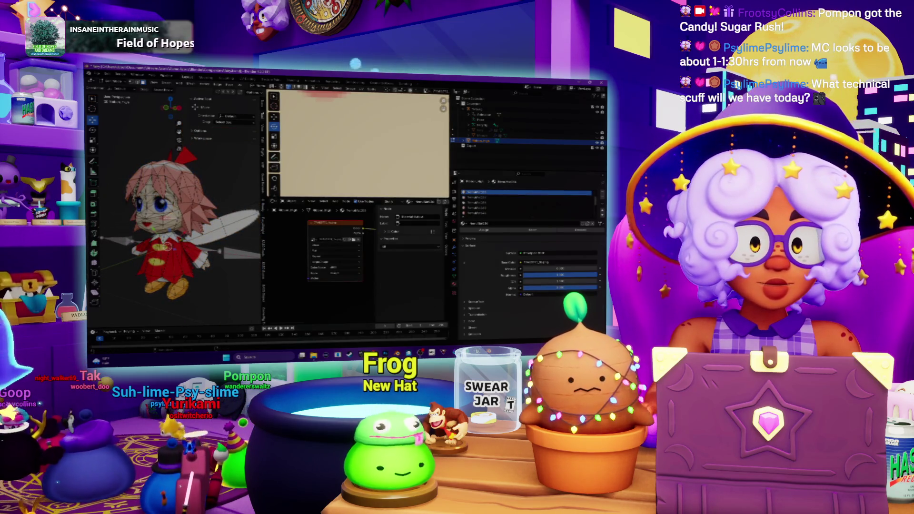
Widen the 3D view to a three-quarter view from above, then select the wing material and left wing
middle_click_drag(166, 218, 184, 209)
left_click_drag(265, 262, 364, 262)
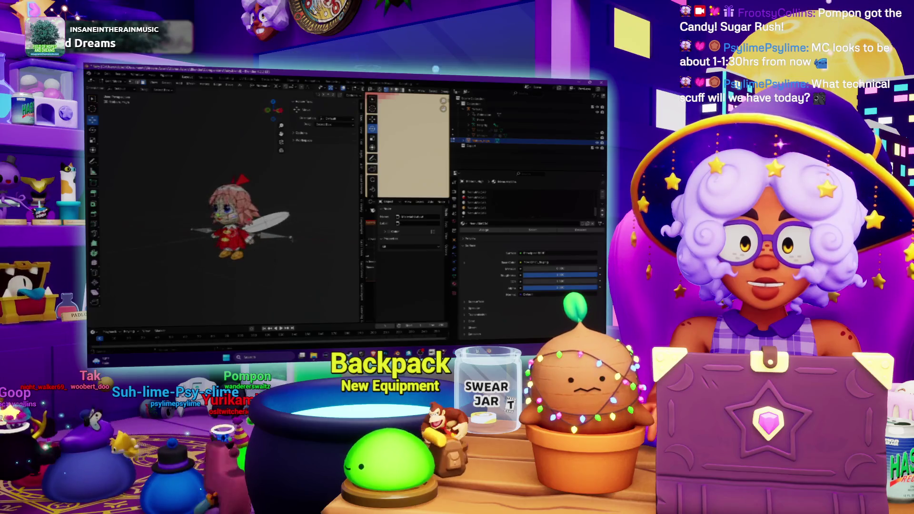
scroll(224, 219, "up", 5)
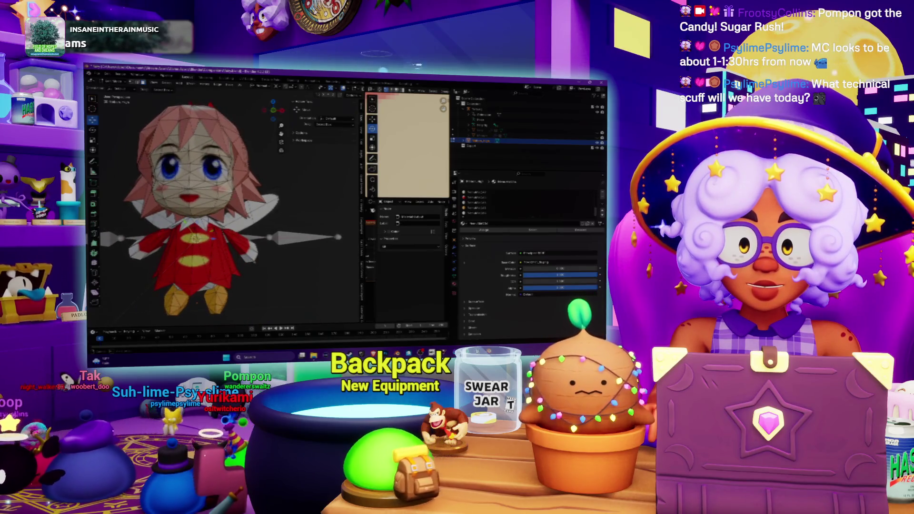
scroll(224, 220, "down", 3)
middle_click_drag(224, 219, 319, 210)
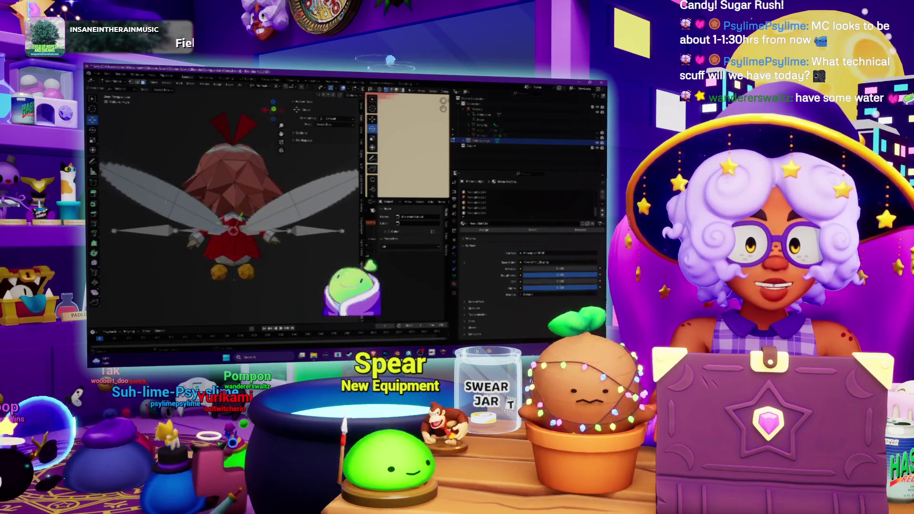
left_click(528, 213)
left_click(533, 230)
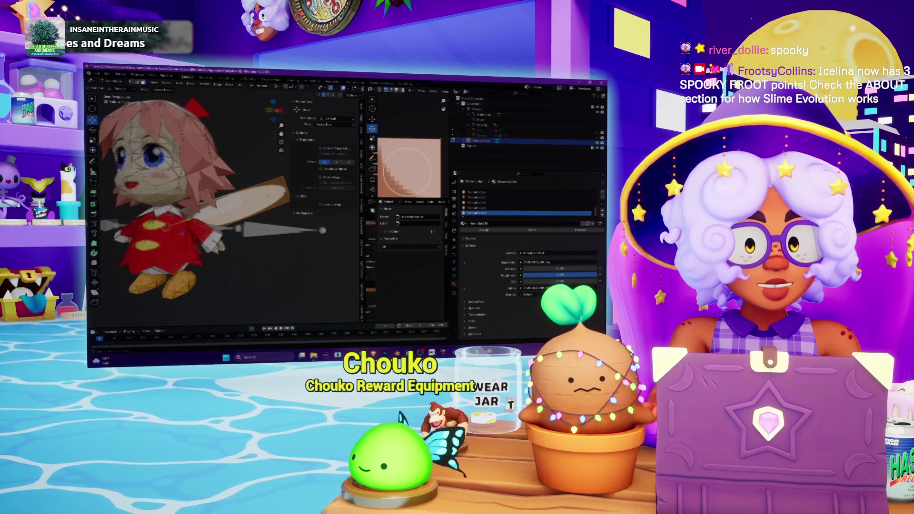
View the character from the front, change the transform orientation, and run a viewport menu operator
key("KP_1")
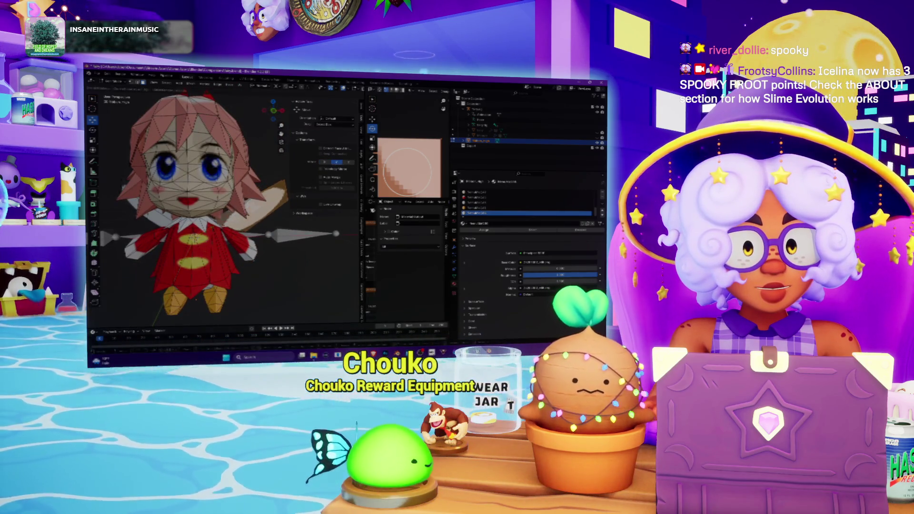
mouse_move(210, 248)
middle_mouse_down()
mouse_move(181, 279)
mouse_move(210, 279)
middle_mouse_up()
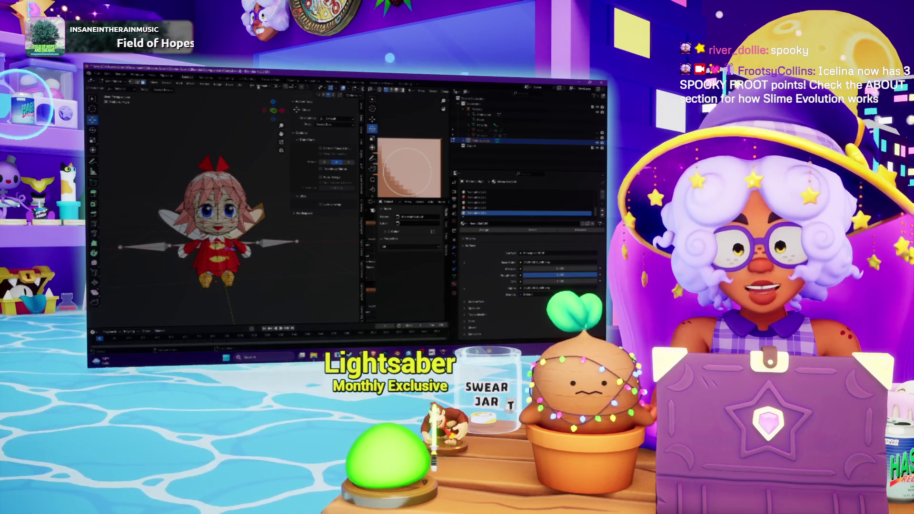
left_click(261, 86)
left_click(258, 120)
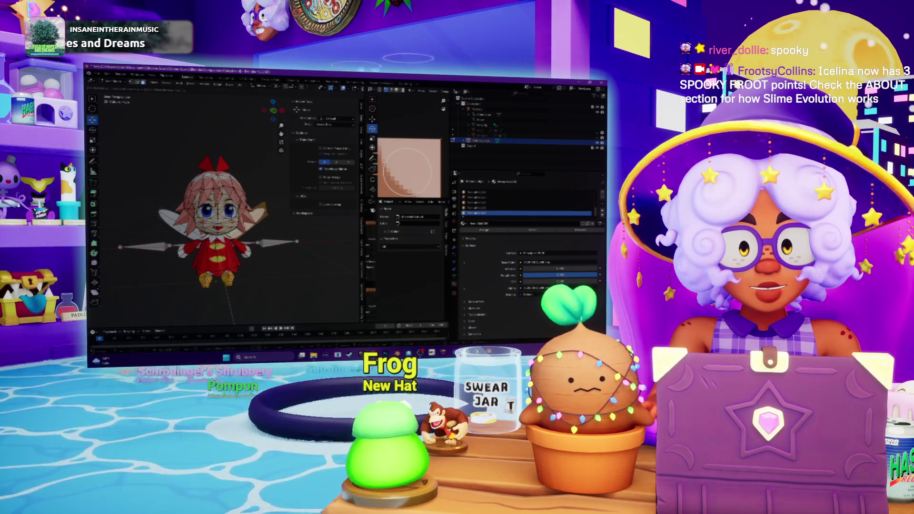
middle_click_drag(214, 215, 252, 215)
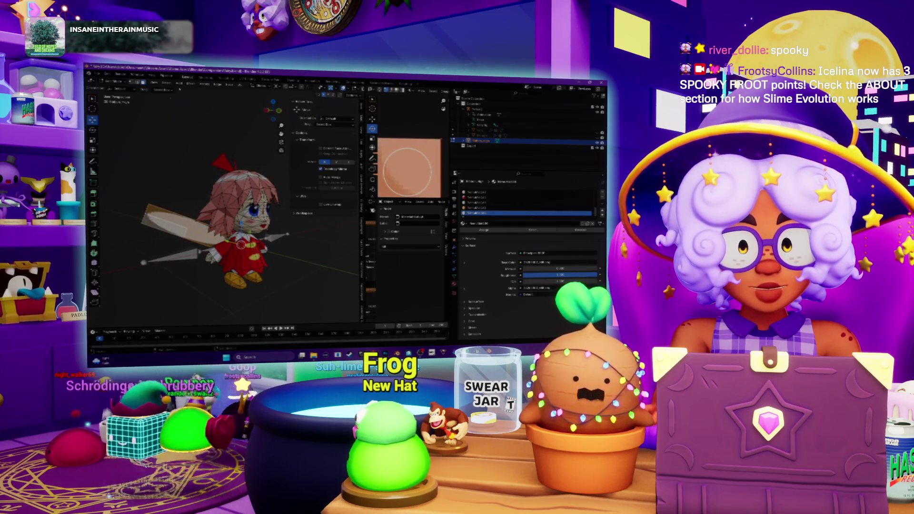
left_click(189, 84)
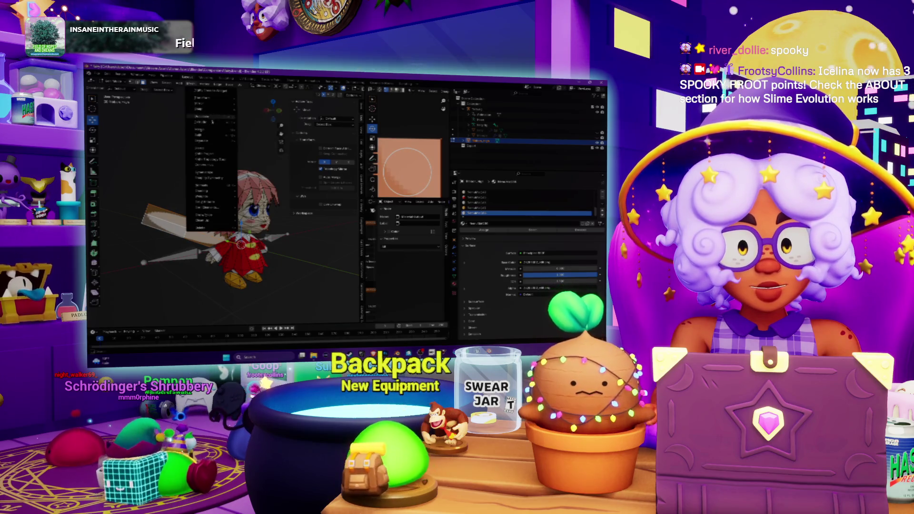
left_click(212, 176)
Test-paint the wing texture, swing the wing to a more upright angle, then switch to Spotify
middle_click_drag(224, 214, 181, 216)
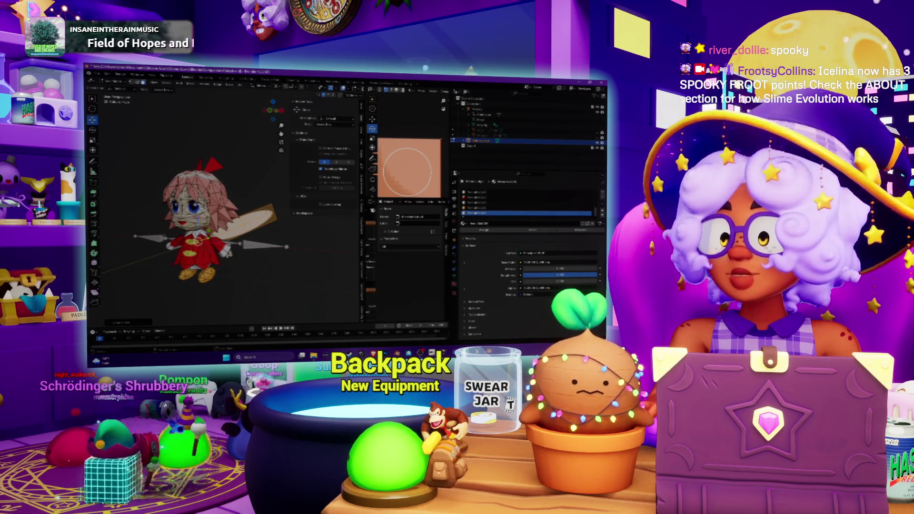
left_click(409, 169)
left_click(410, 170)
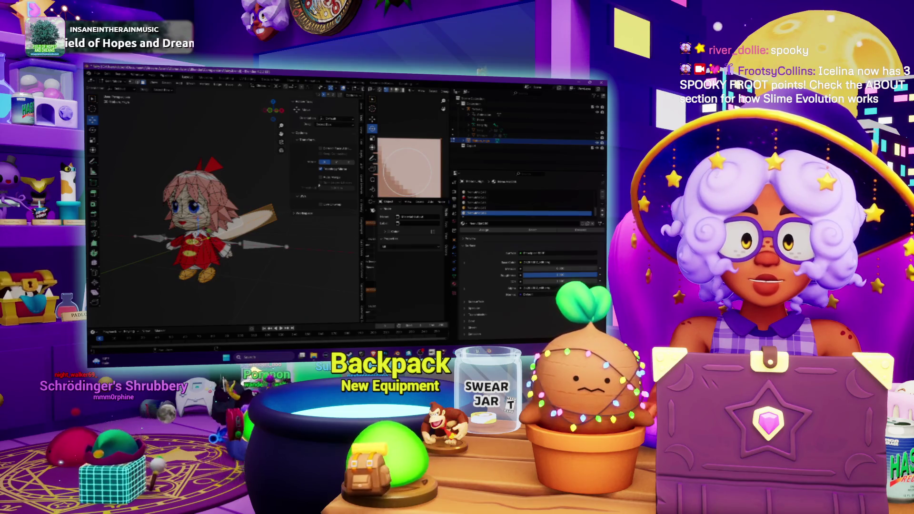
key("ctrl+z")
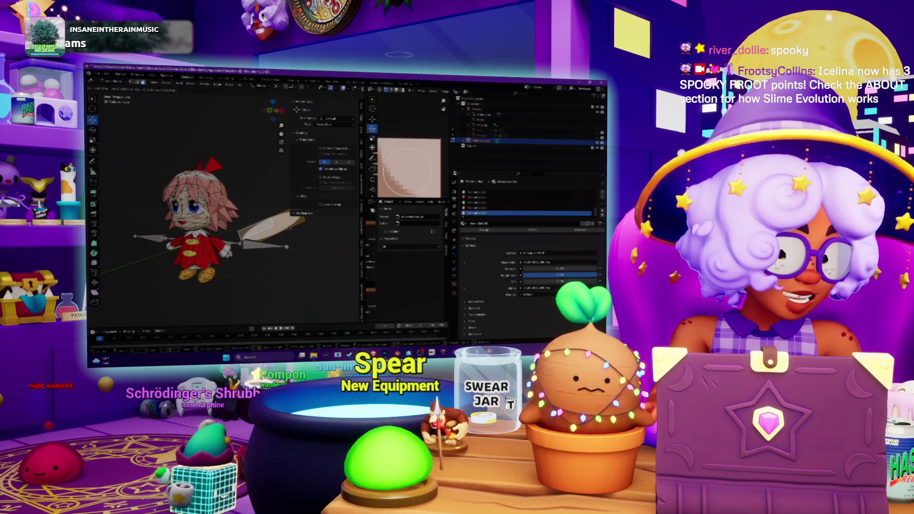
left_click_drag(289, 229, 394, 296)
key("alt+Tab")
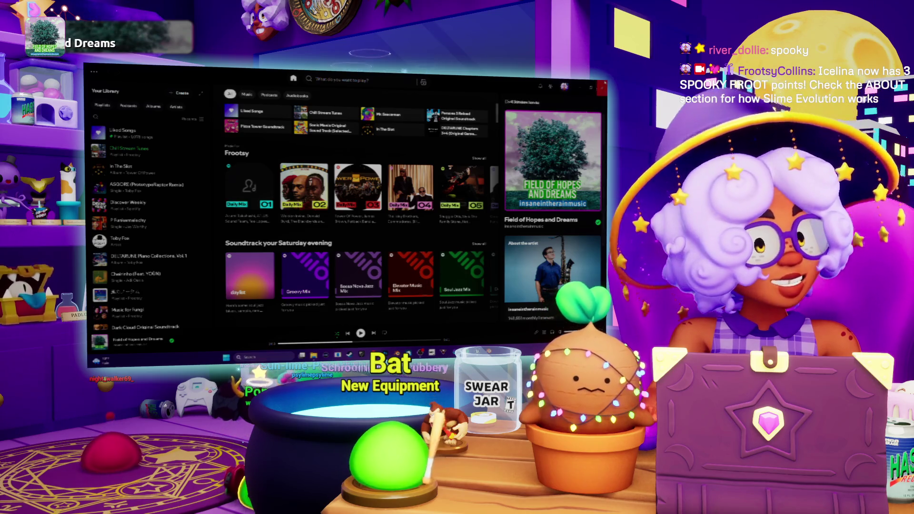
Relaunch Spotify by searching 'spotify' in Windows, then switch to the Bluetooth & devices settings
key("alt+Tab")
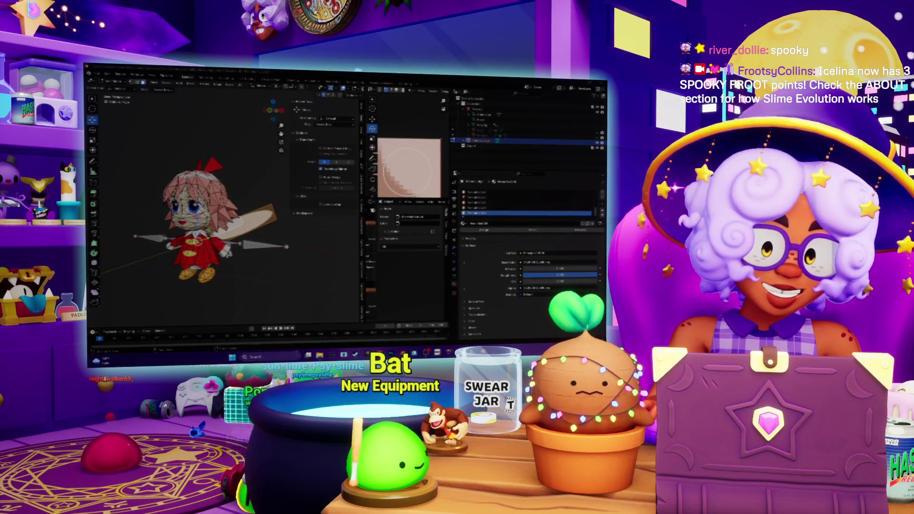
key("super")
type("spotify")
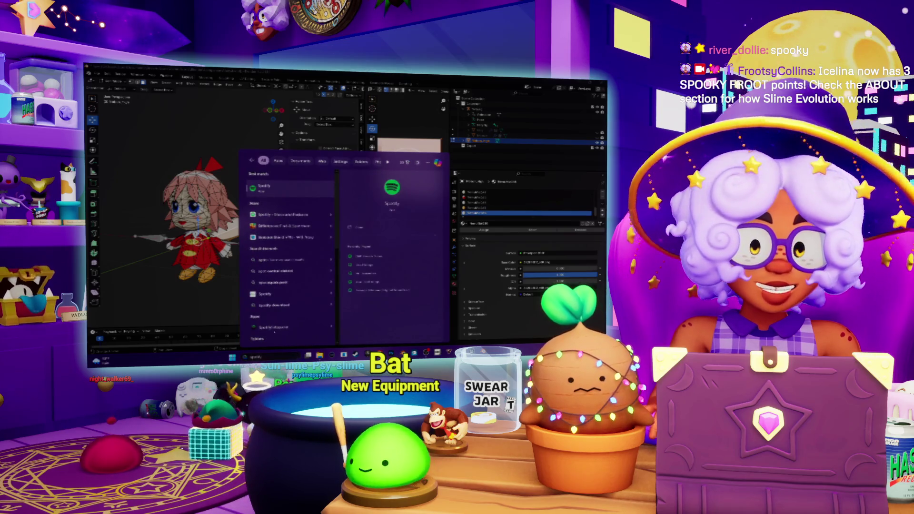
left_click(294, 194)
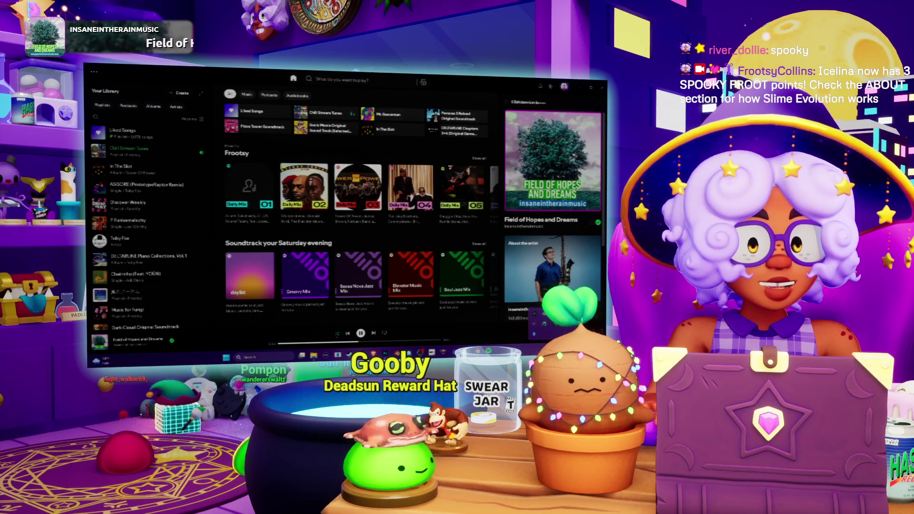
key("alt+Tab")
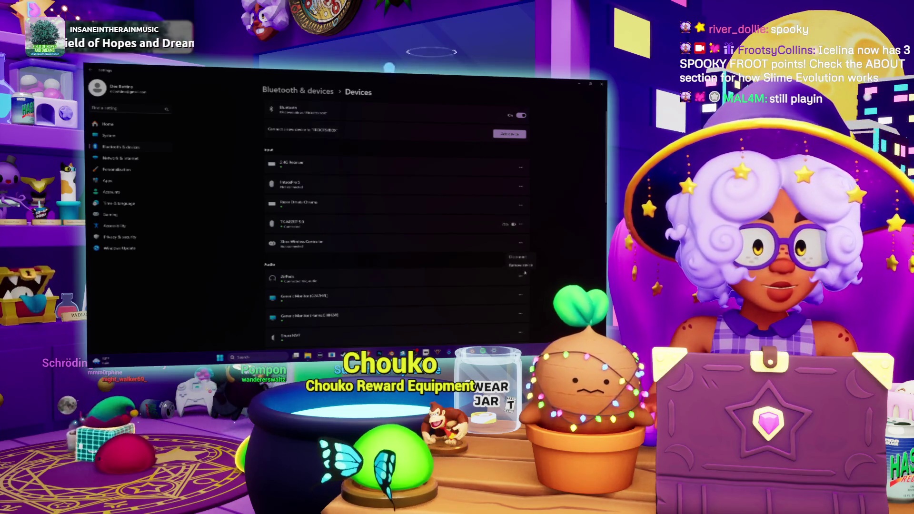
Disconnect and reconnect the AirPods, close Settings, and minimize Spotify to bring Blender back
left_click(518, 258)
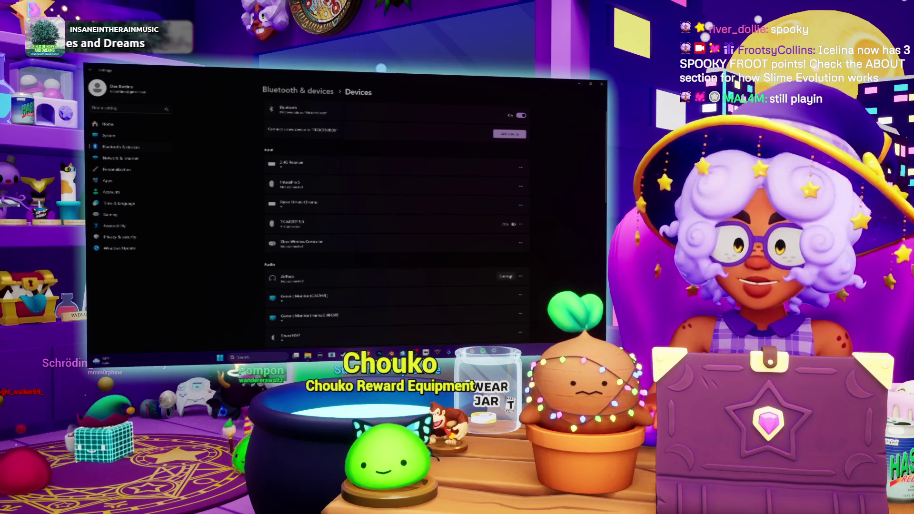
left_click(502, 284)
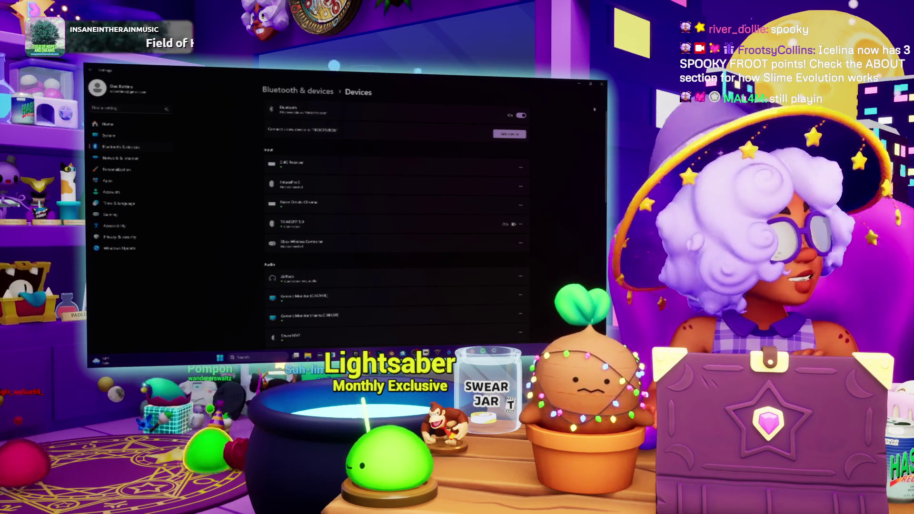
left_click(601, 83)
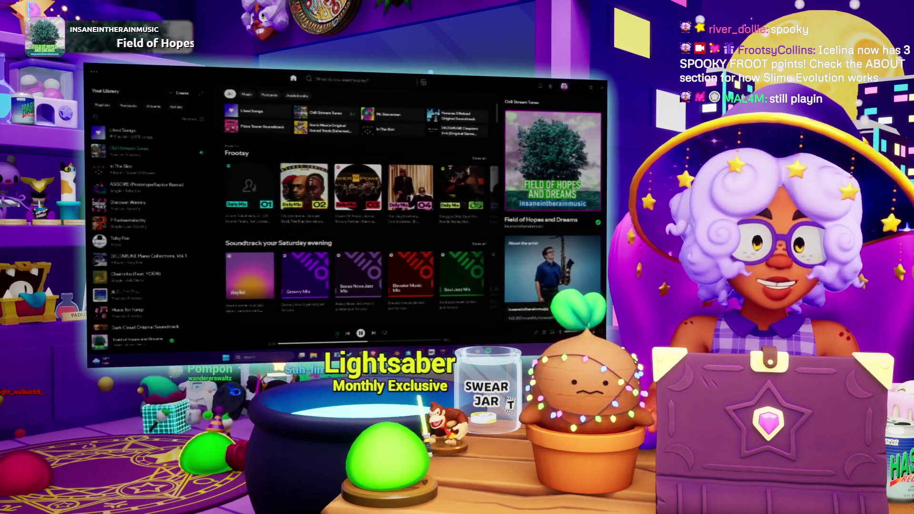
left_click(581, 87)
mouse_move(267, 227)
middle_mouse_down()
mouse_move(275, 224)
mouse_move(238, 232)
middle_mouse_up()
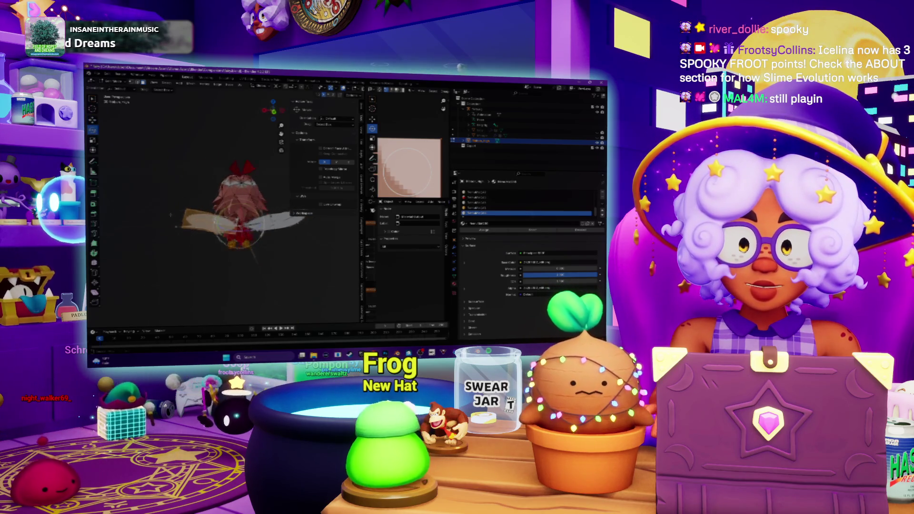
Zoom in and out on the character, then orbit to a front three-quarter view
scroll(241, 228, "up", 6)
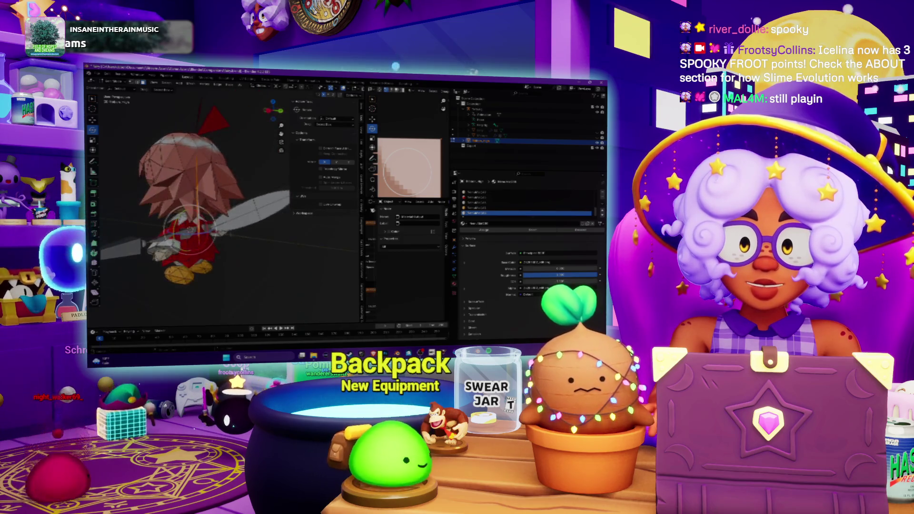
scroll(225, 244, "down", 4)
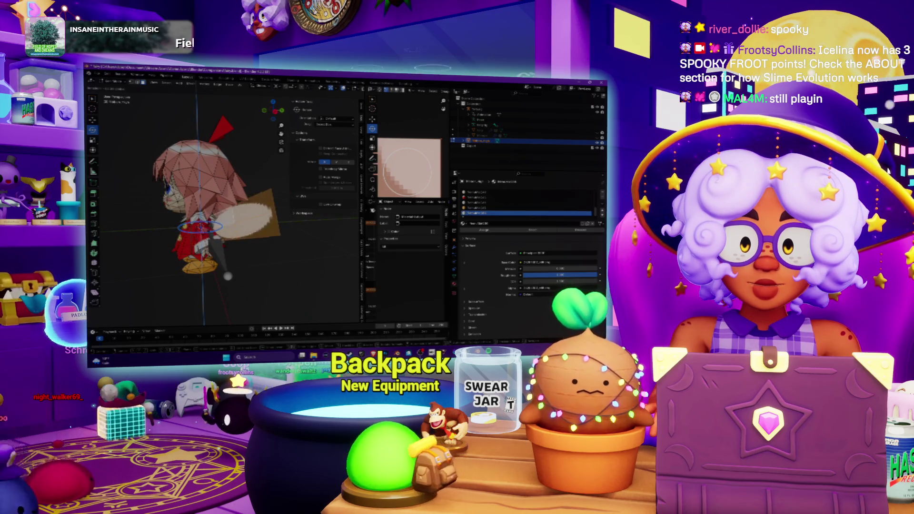
middle_click_drag(224, 215, 281, 215)
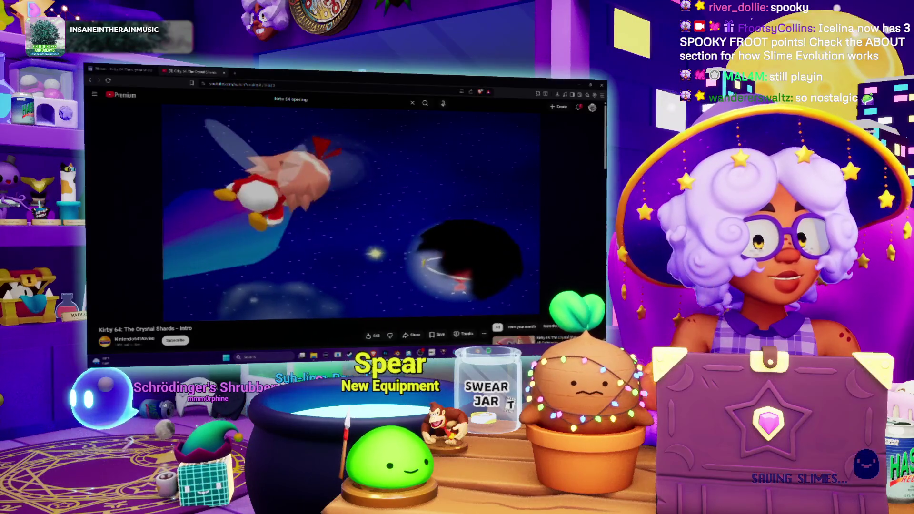
Pause the Kirby 64 intro and seek back to stop on Ribbon beside the crystal
key("space")
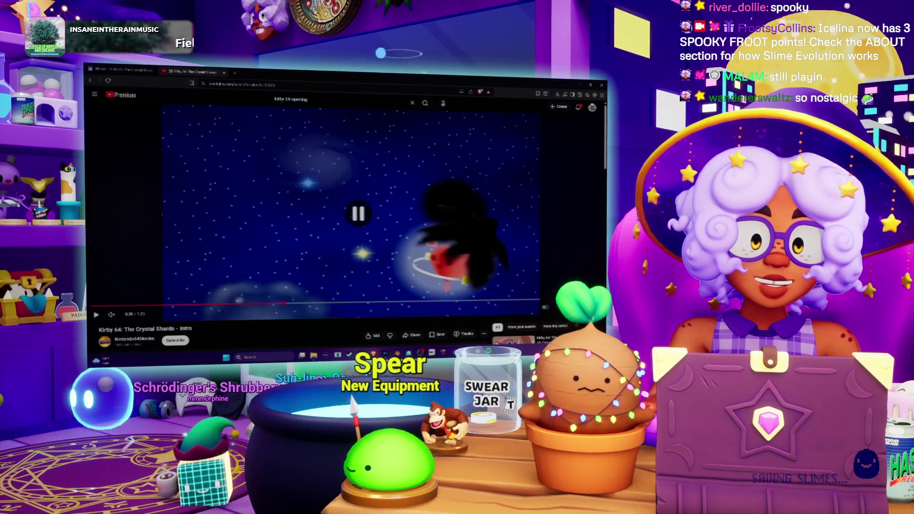
mouse_move(230, 308)
left_mouse_down()
mouse_move(265, 306)
mouse_move(232, 296)
left_mouse_up()
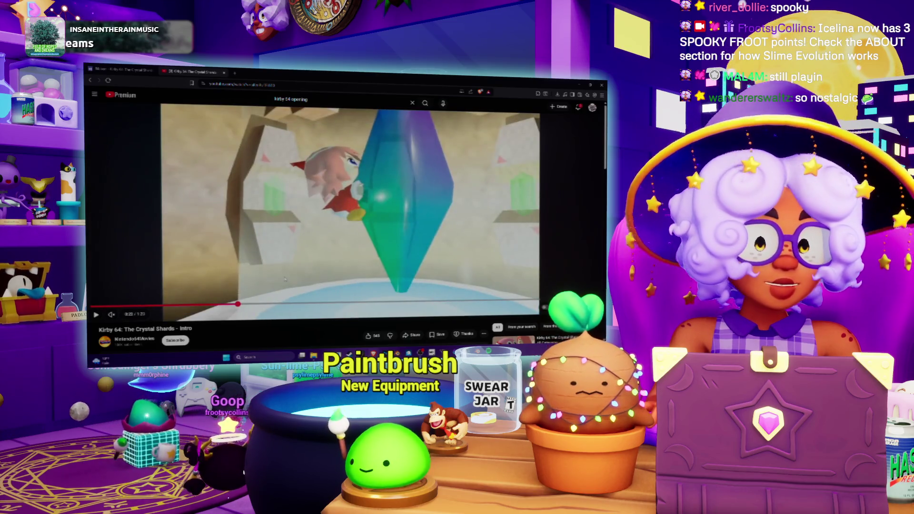
key("Left")
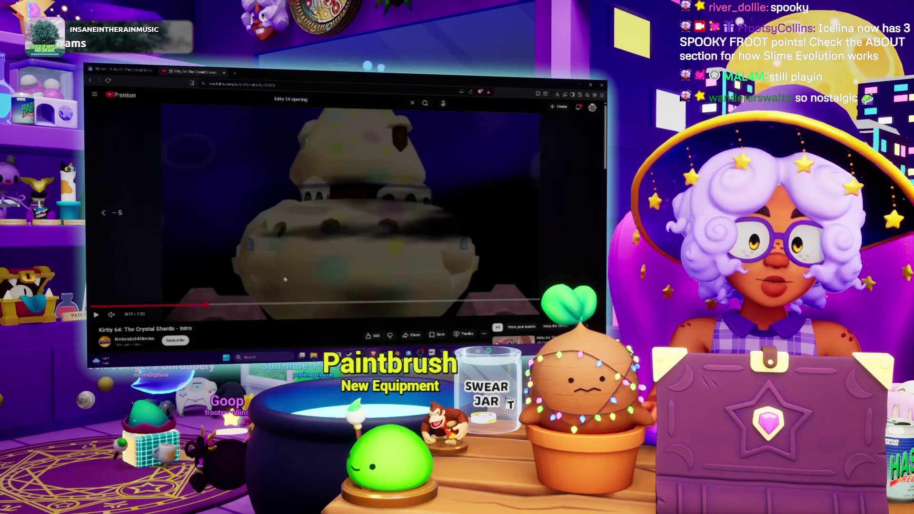
key("space")
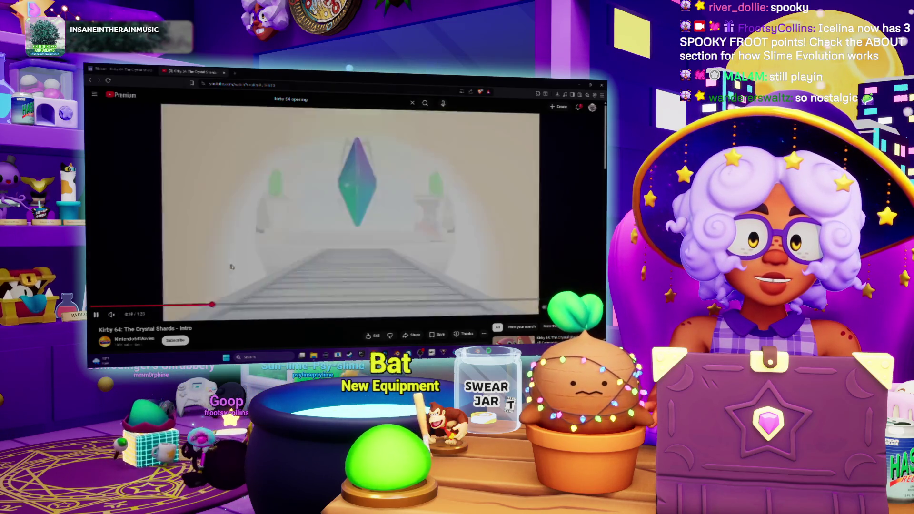
key("space")
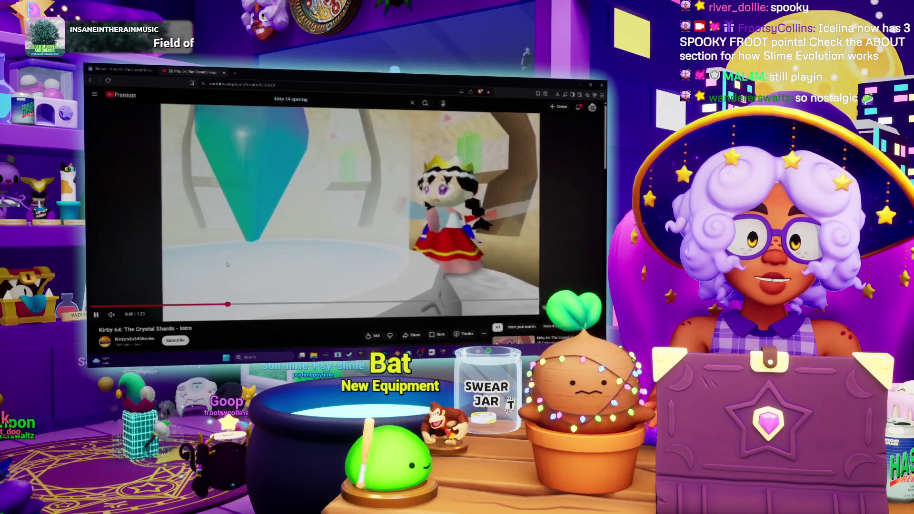
key("space")
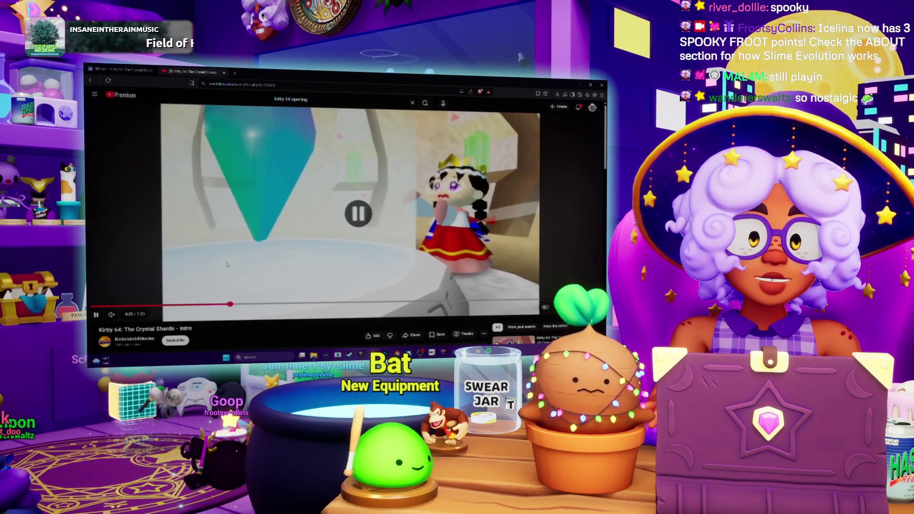
key("space")
key("space")
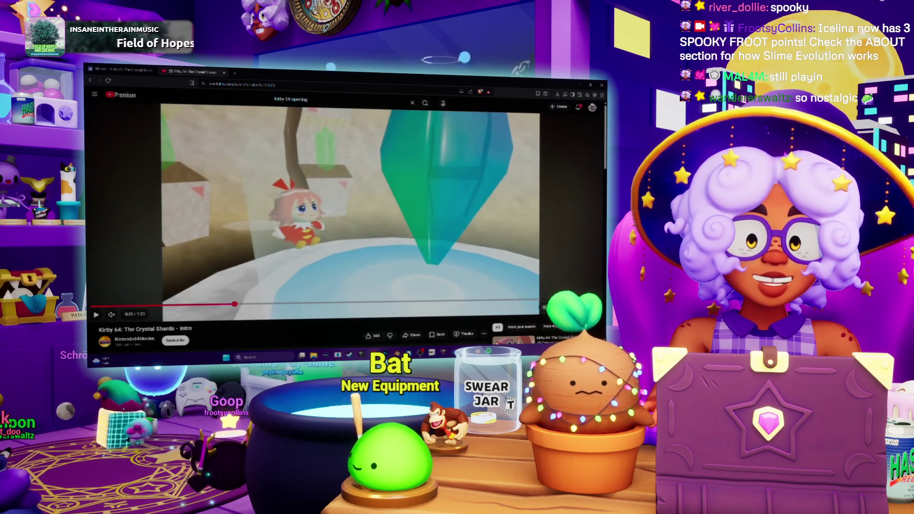
key("Left")
key("space")
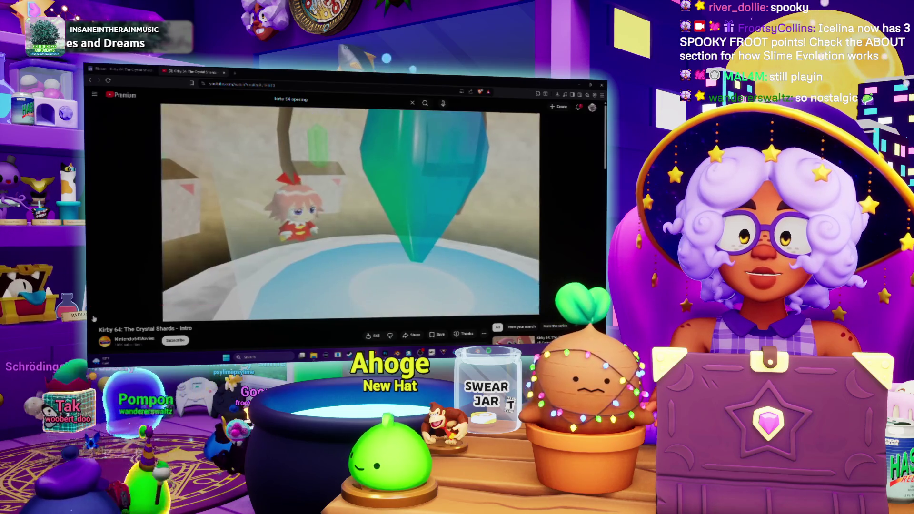
left_click(95, 317)
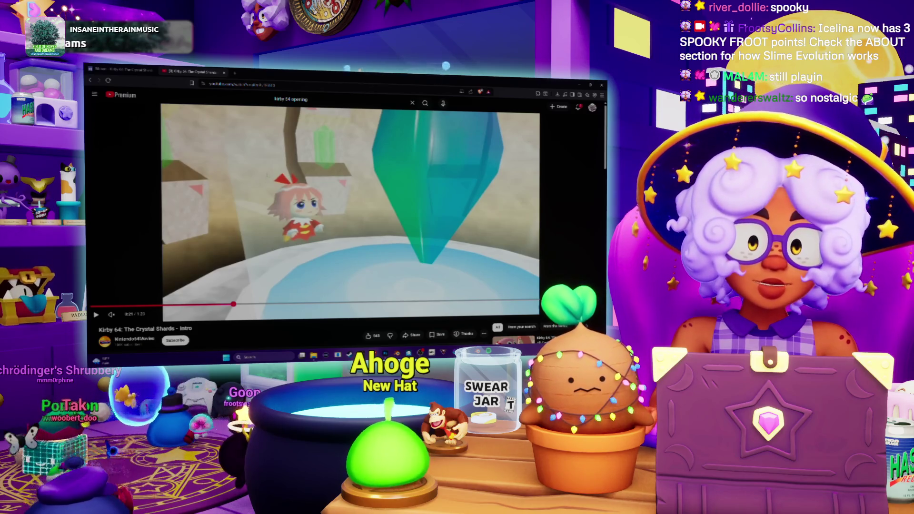
Snip a screenshot of the Ribbon frame, then switch to Blender and on to Spotify
key("super+shift+s")
left_click_drag(238, 153, 354, 274)
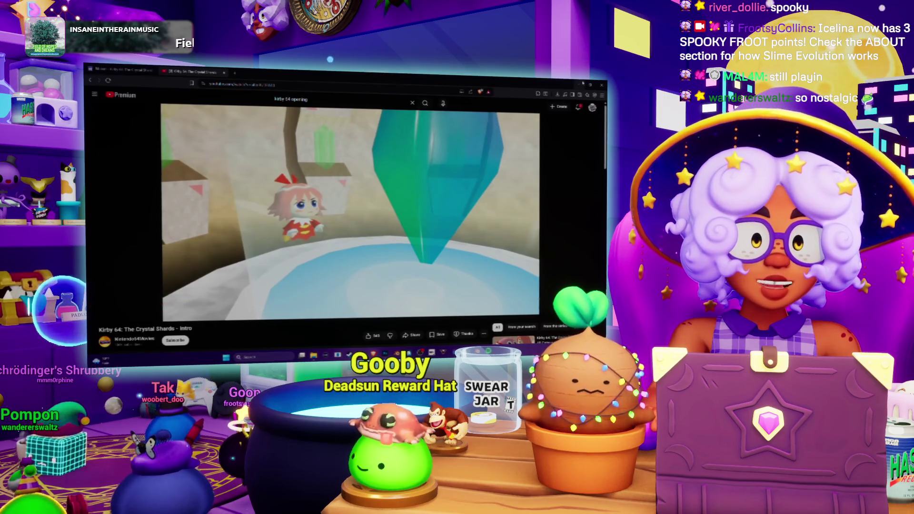
key("alt+Tab")
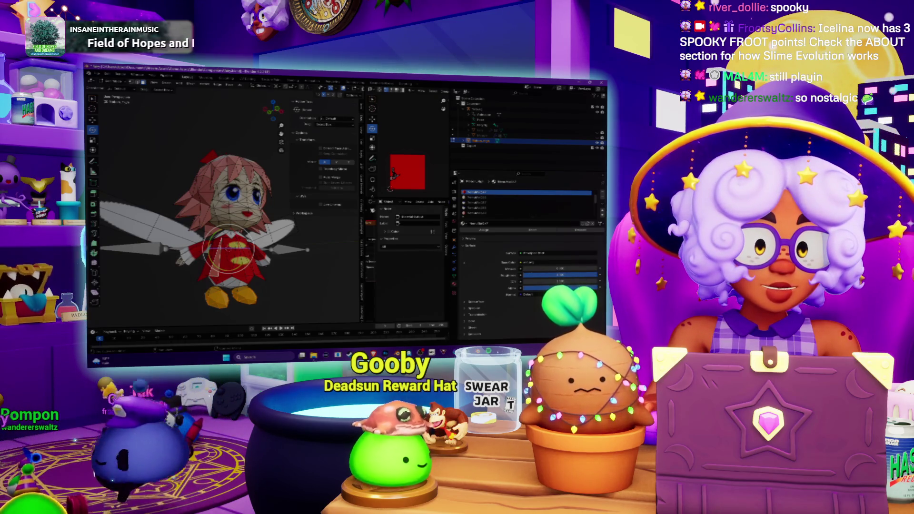
key("alt+Tab")
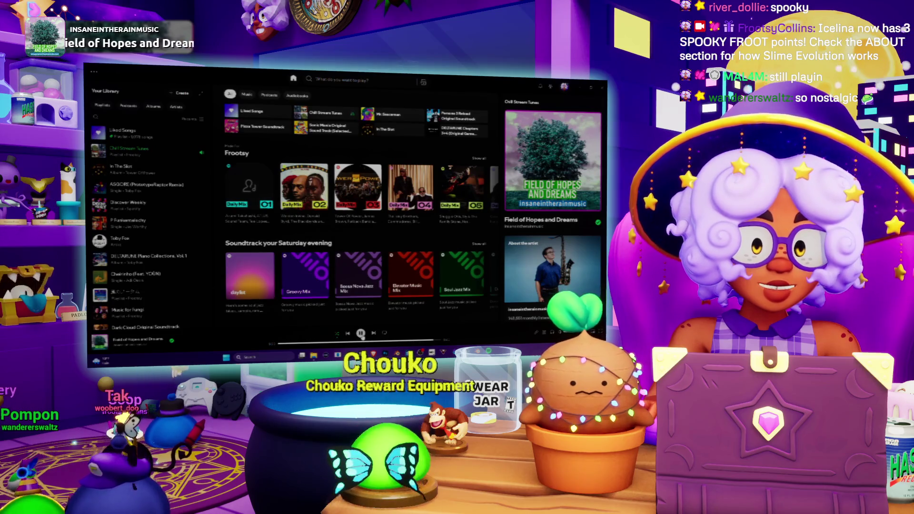
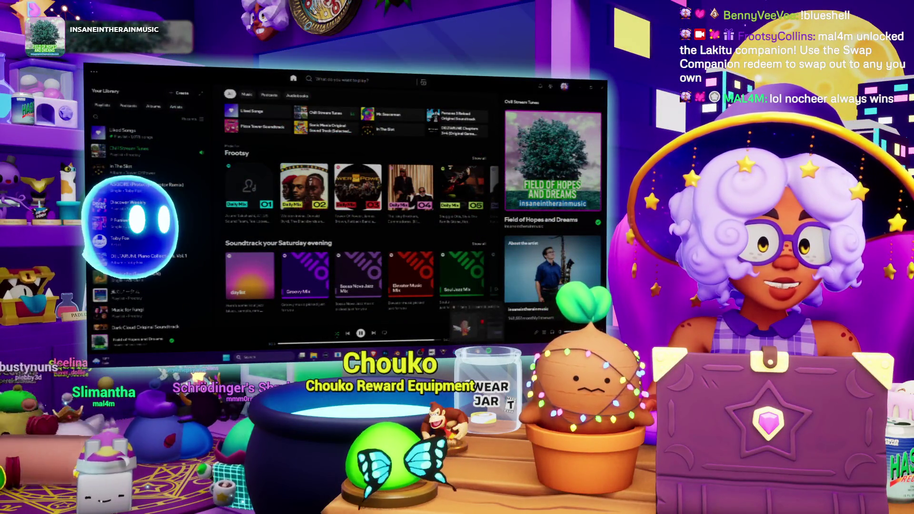
Check the fairy in the Kirby 64 intro on YouTube, then return to the Blender model
key("alt+Tab")
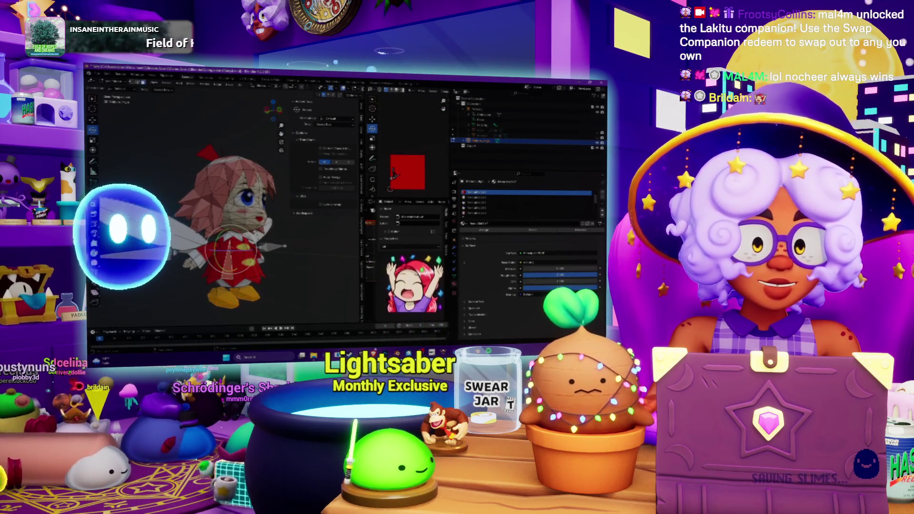
key("alt+Tab")
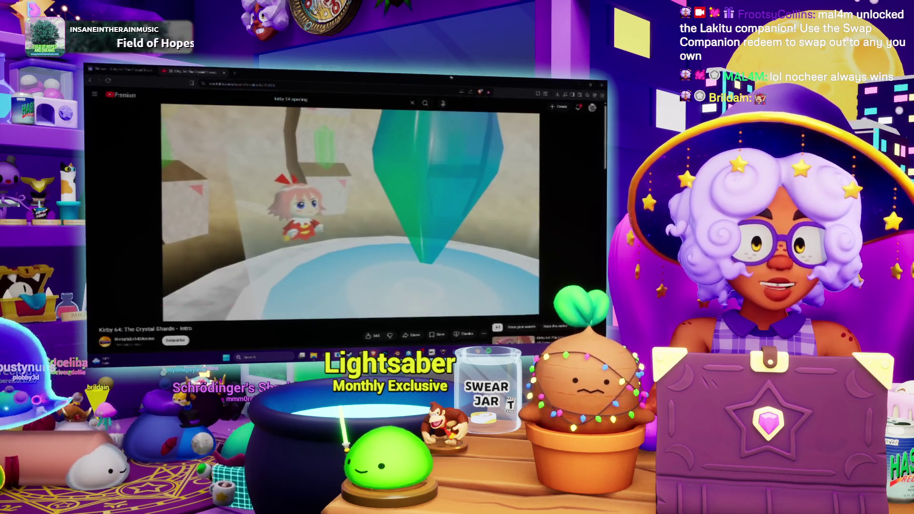
key("alt+Tab")
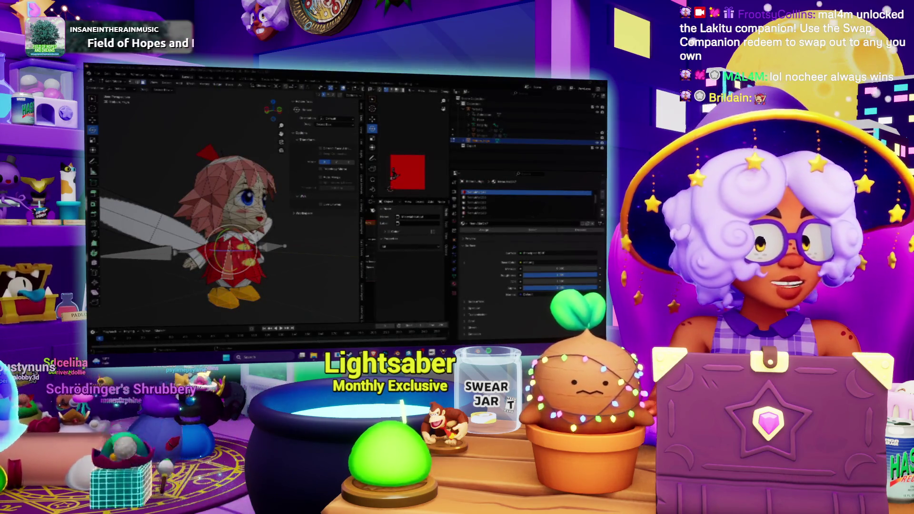
Frame the fairy from the front and circle-select her body faces
mouse_move(229, 248)
middle_mouse_down("shift")
mouse_move(228, 195)
mouse_move(286, 210)
middle_mouse_up("shift")
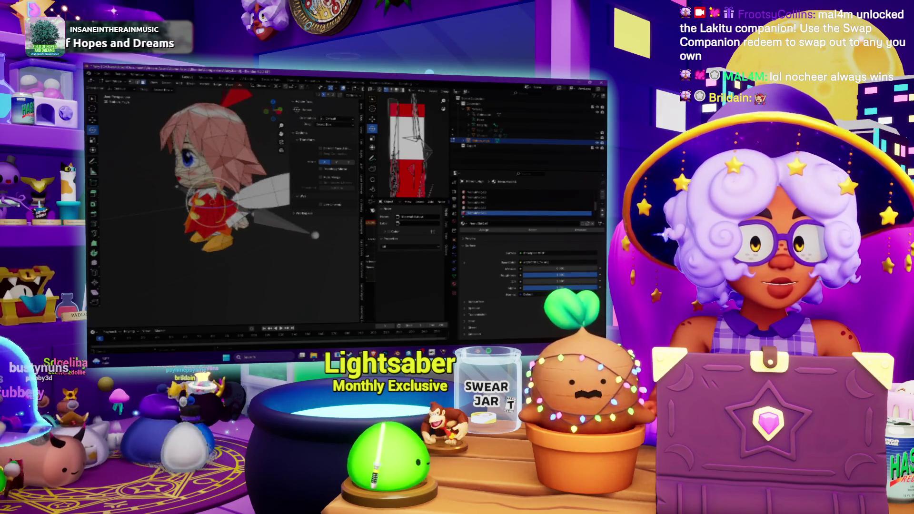
middle_click_drag(223, 214, 200, 212)
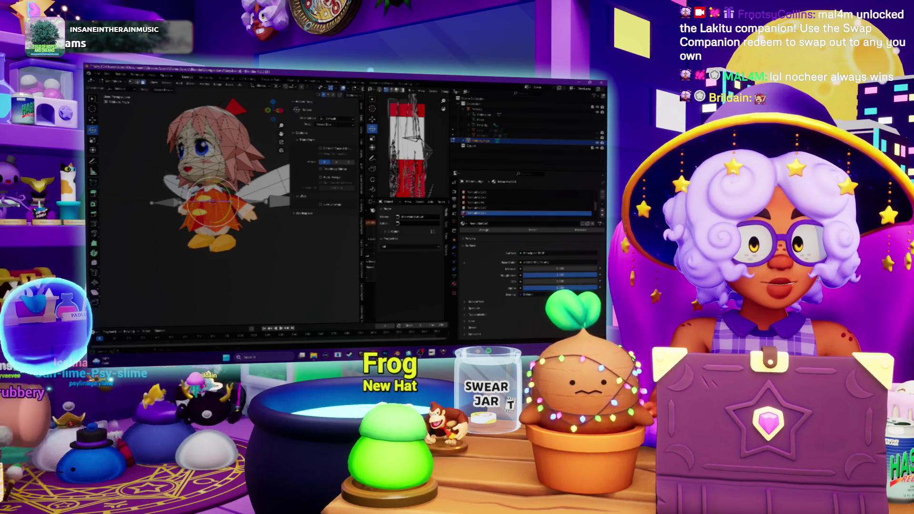
mouse_move(210, 203)
middle_mouse_down()
mouse_move(224, 210)
mouse_move(210, 200)
mouse_move(224, 191)
mouse_move(229, 204)
middle_mouse_up()
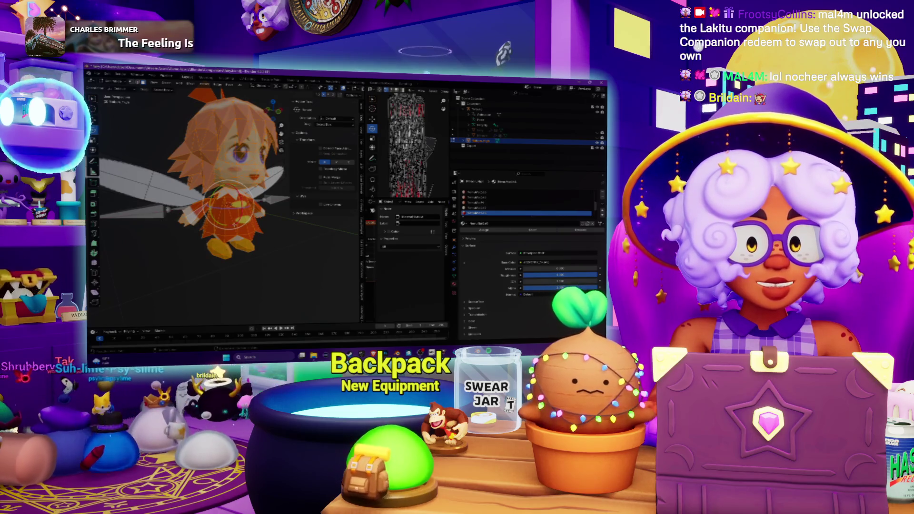
key("KP_1")
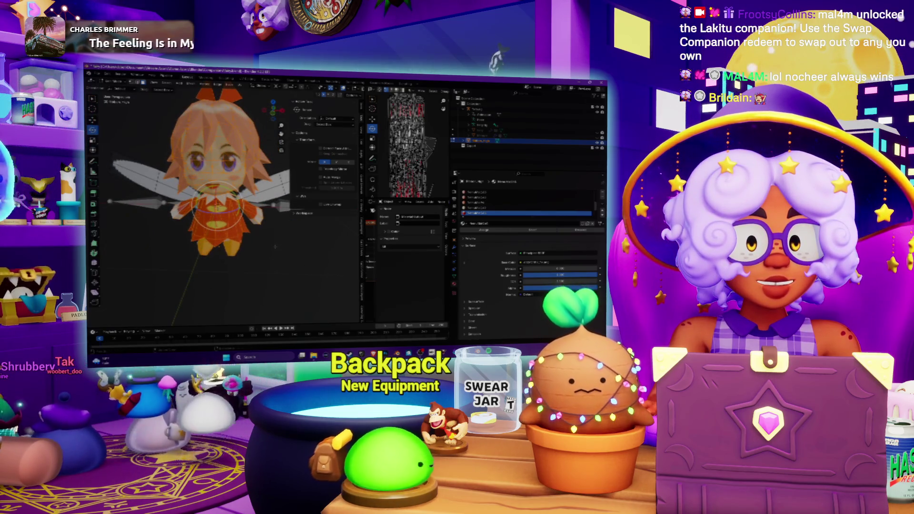
key("alt+a")
middle_click_drag(229, 200, 228, 200)
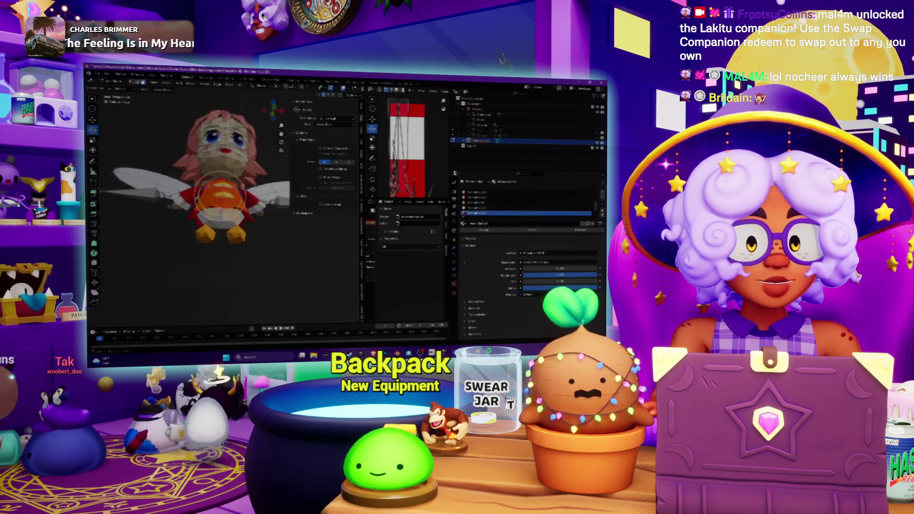
key("c")
left_click(228, 200)
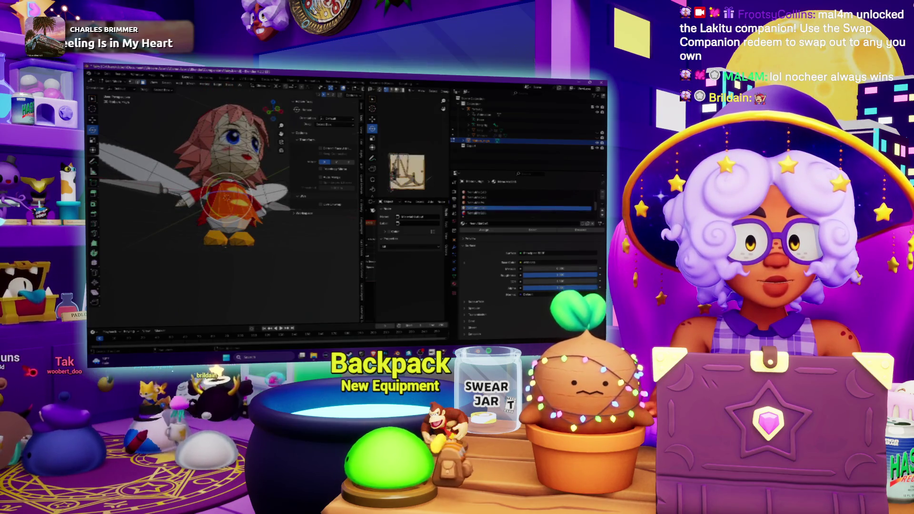
key("KP_1")
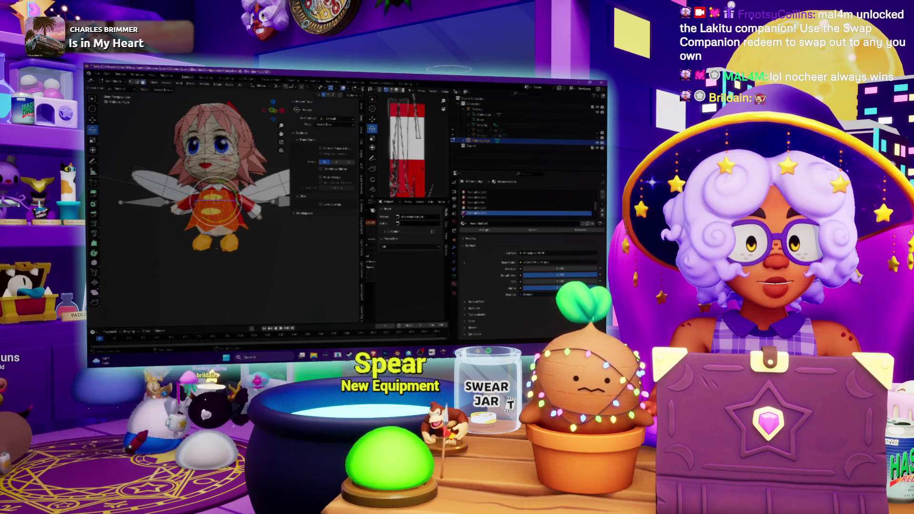
Add the shirt faces to the body selection, viewed from the side
left_click(215, 199)
scroll(215, 199, "up", 3)
mouse_move(216, 199)
middle_mouse_down()
mouse_move(151, 205)
mouse_move(181, 206)
middle_mouse_up()
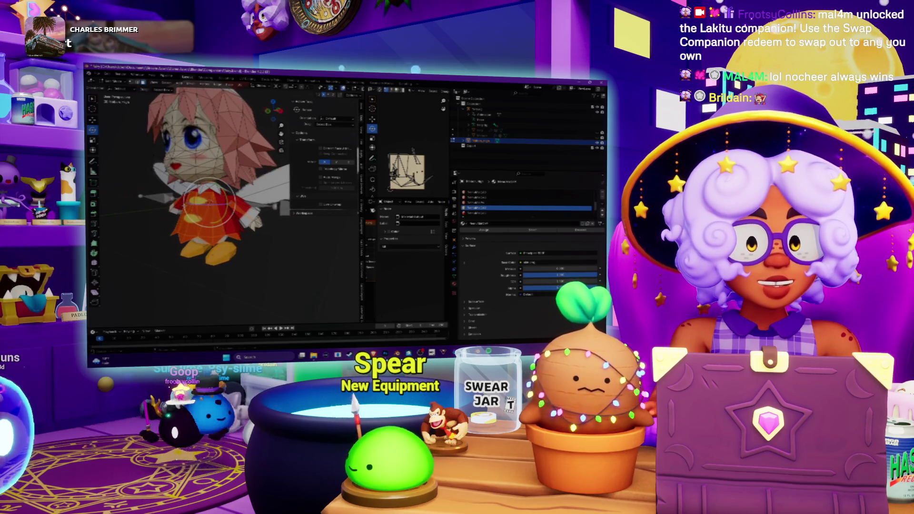
left_click(209, 202)
middle_click_drag(209, 202, 241, 203)
Rotate the dress and feet faces around the X axis, try moving them, then undo
key("r")
key("x")
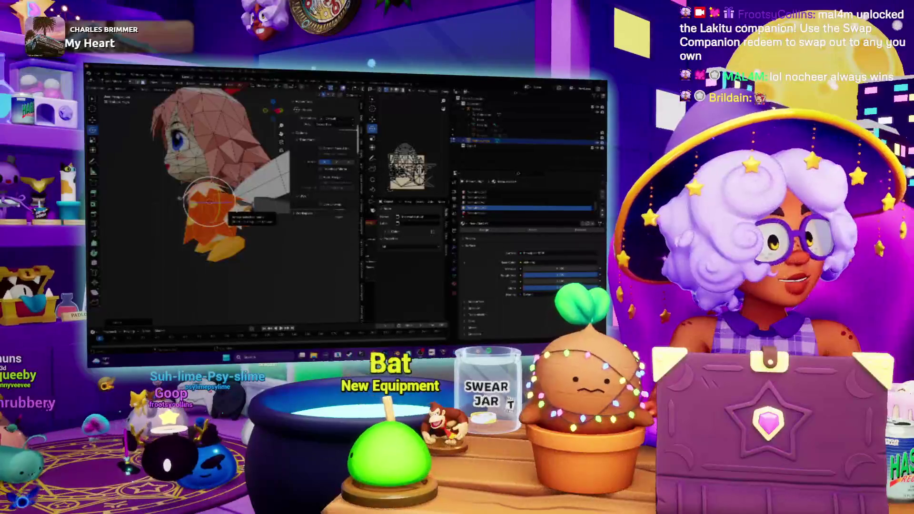
middle_click_drag(208, 203, 238, 201)
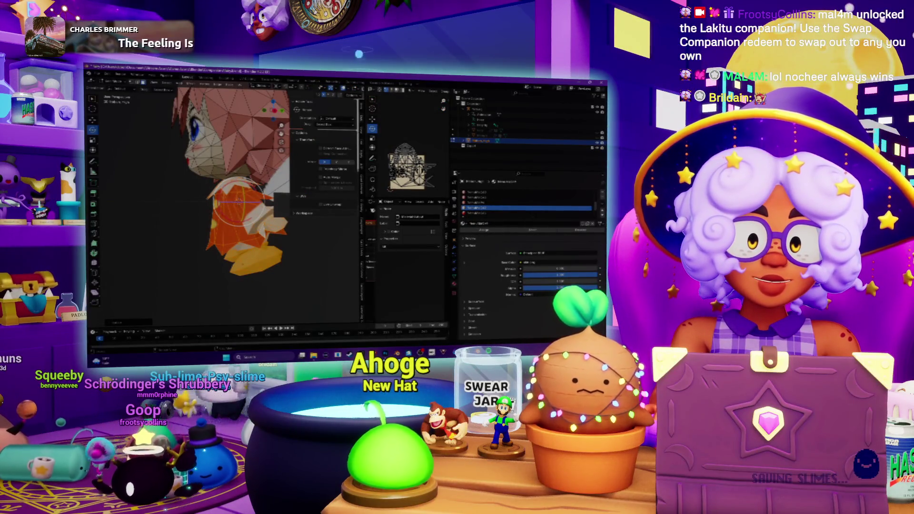
left_click_drag(238, 201, 241, 199)
key("shift+space")
key("g")
left_click_drag(238, 201, 241, 199)
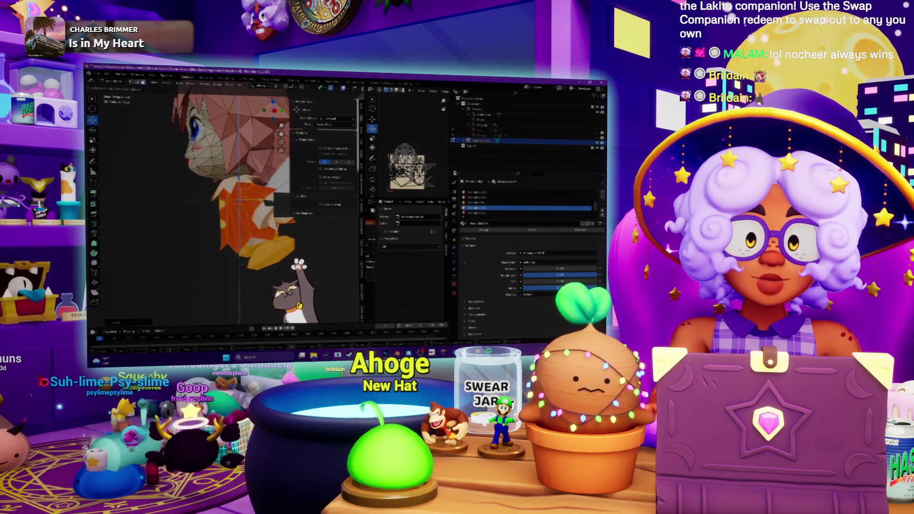
key("ctrl+z")
Rotate the selected body piece around the Z axis and activate the beige material slot
mouse_move(200, 190)
middle_mouse_down()
mouse_move(234, 193)
mouse_move(202, 190)
middle_mouse_up()
key("r")
key("z")
left_click(524, 208)
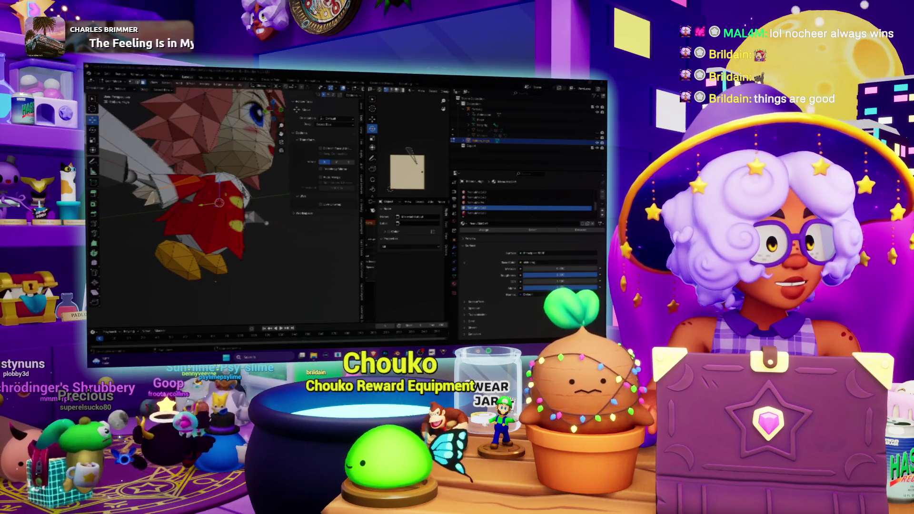
Glance at the reference video, then inspect the fairy's yellow foot and body up close
key("alt+Tab")
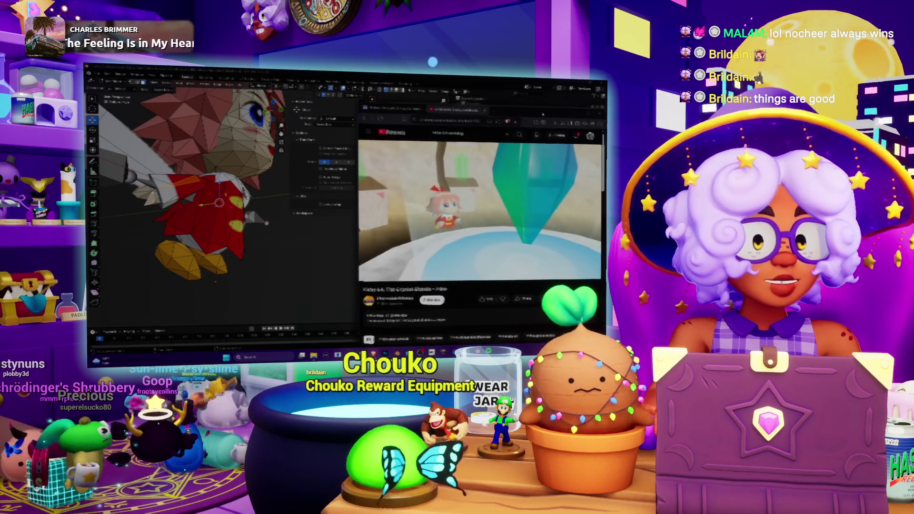
key("alt+Tab")
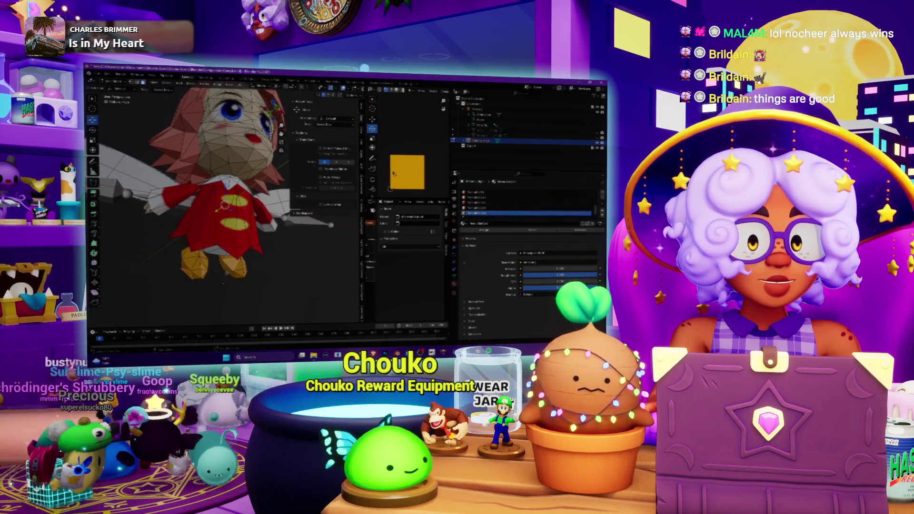
mouse_move(225, 273)
middle_mouse_down()
mouse_move(278, 235)
mouse_move(240, 217)
middle_mouse_up()
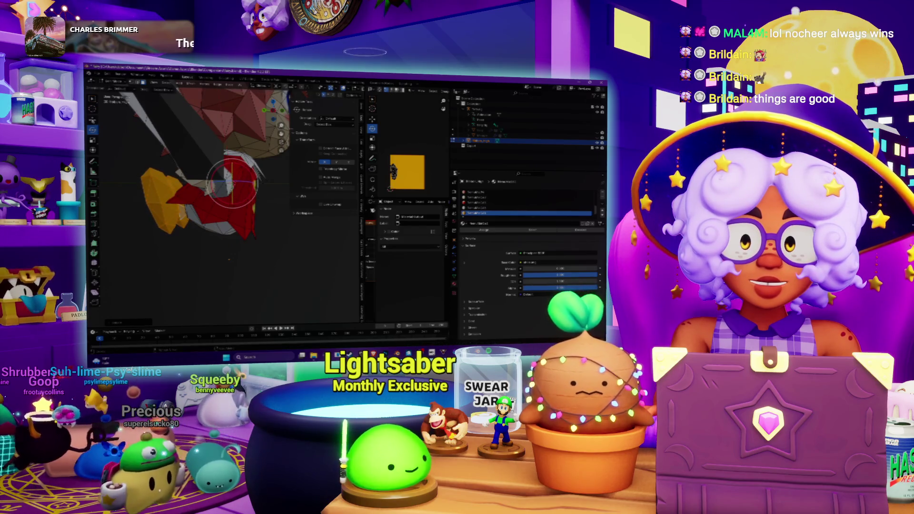
mouse_move(167, 200)
left_mouse_down()
mouse_move(169, 236)
mouse_move(188, 238)
left_mouse_up()
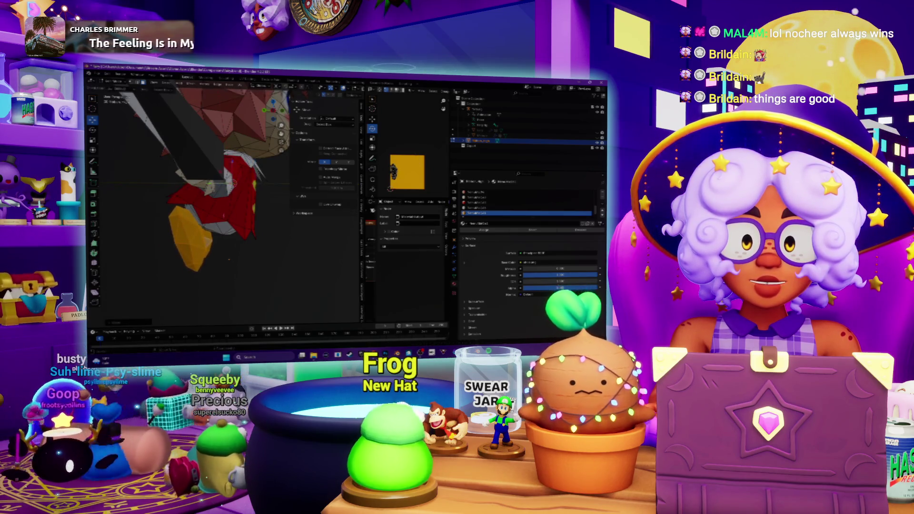
scroll(214, 190, "down", 5)
mouse_move(214, 191)
middle_mouse_down()
mouse_move(238, 191)
mouse_move(264, 234)
mouse_move(224, 222)
middle_mouse_up()
scroll(264, 234, "up", 2)
Select the right leg and rotate the legs, then check the rotation settings
left_click(224, 222)
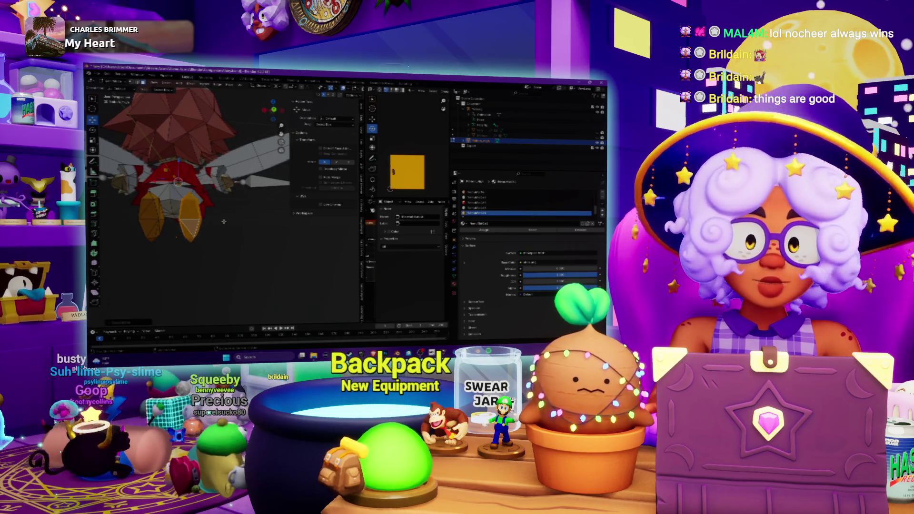
middle_click_drag(224, 222, 208, 224)
left_click(92, 129)
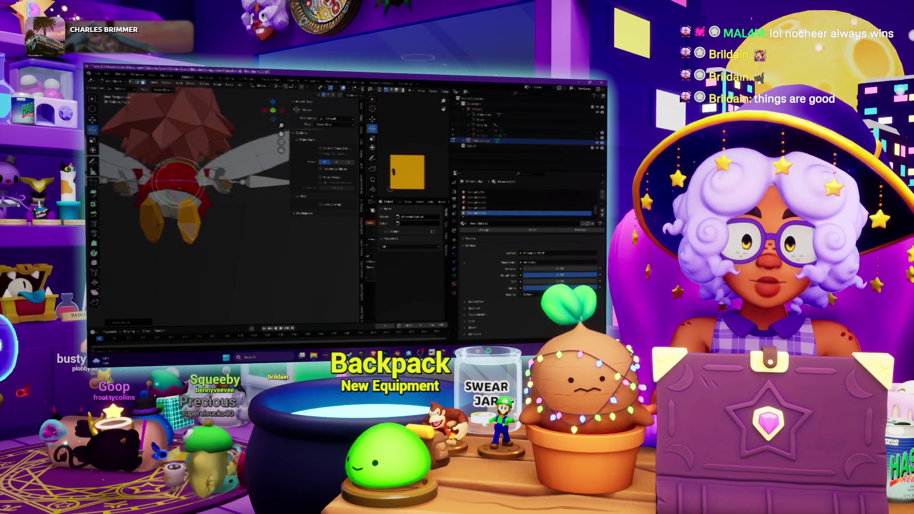
left_click_drag(203, 197, 208, 206)
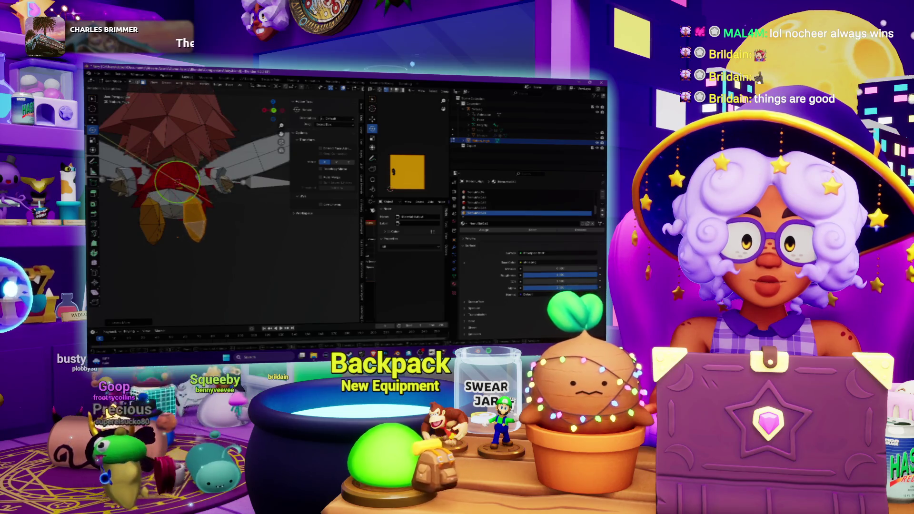
middle_click_drag(238, 143, 279, 91)
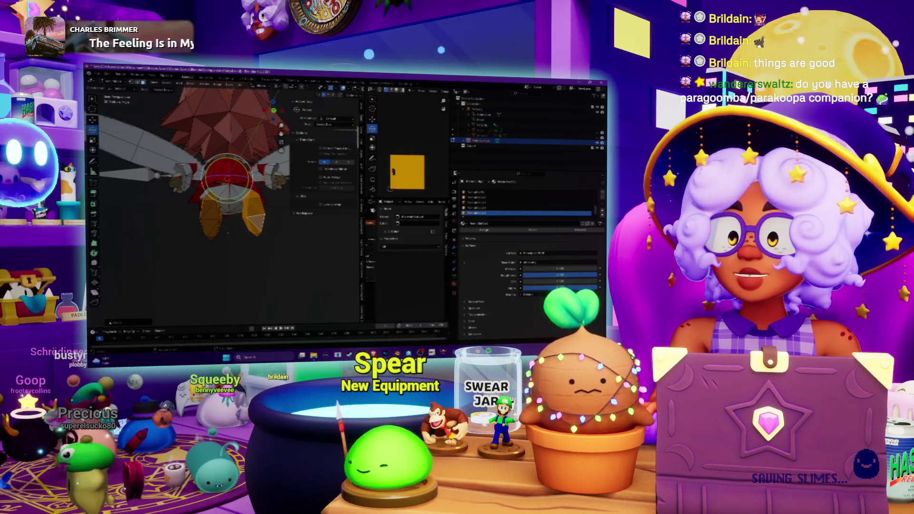
left_click(119, 323)
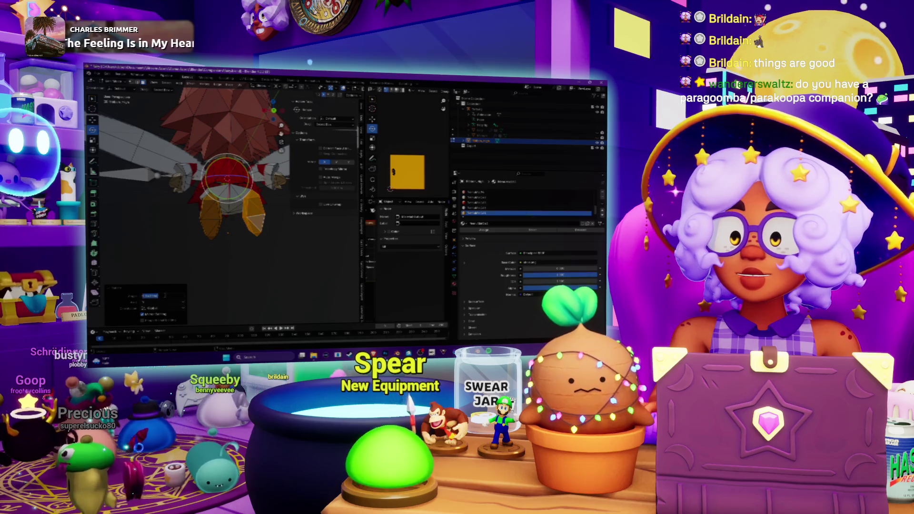
Select the left leg and tilt the legs around the green Y axis
left_click(212, 214)
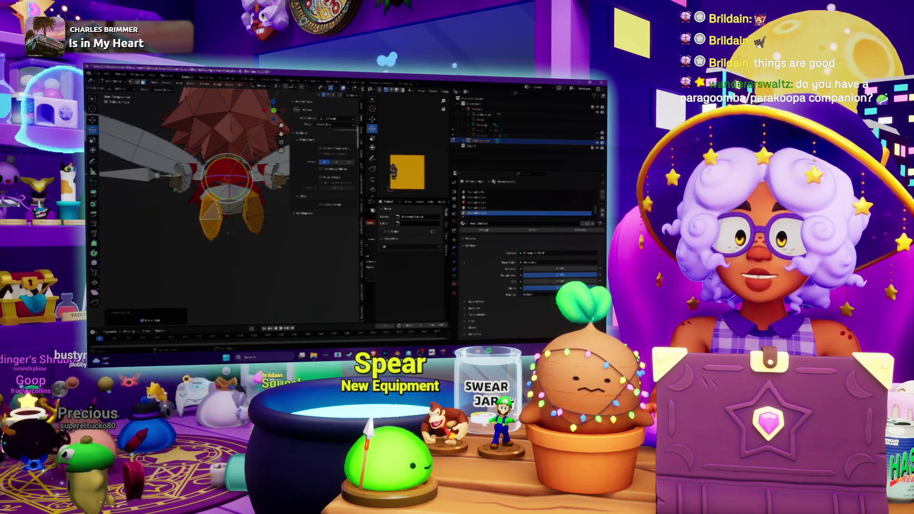
mouse_move(214, 198)
left_mouse_down()
mouse_move(274, 103)
mouse_move(181, 275)
left_mouse_up()
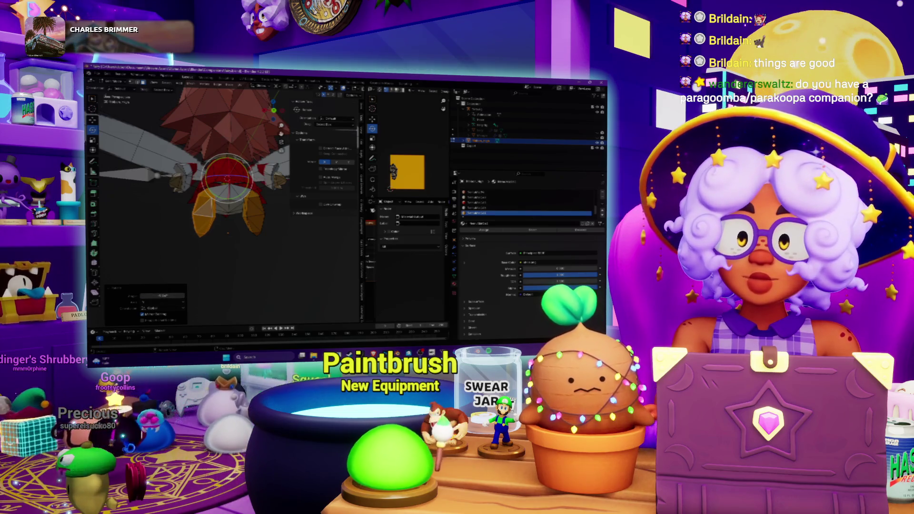
key("w")
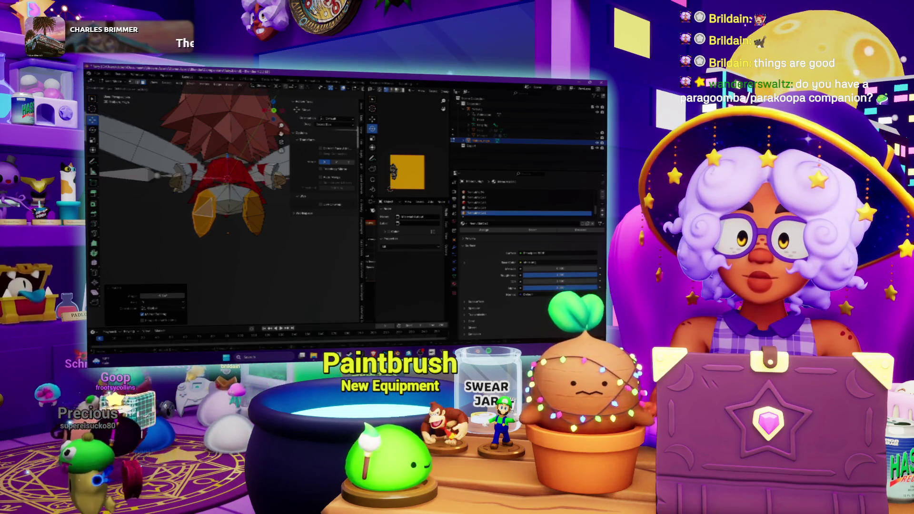
key("g")
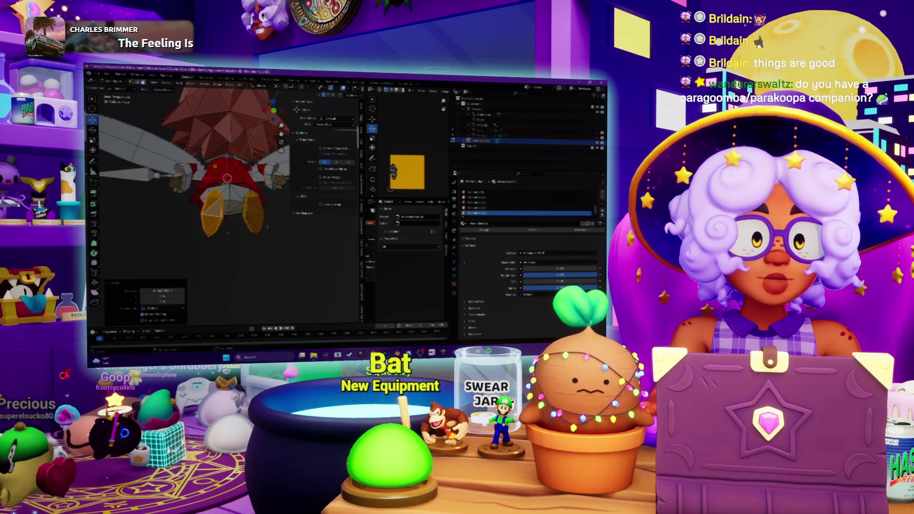
Select the right foot, scale it, and check the fairy from front and three-quarter views
left_click(262, 217)
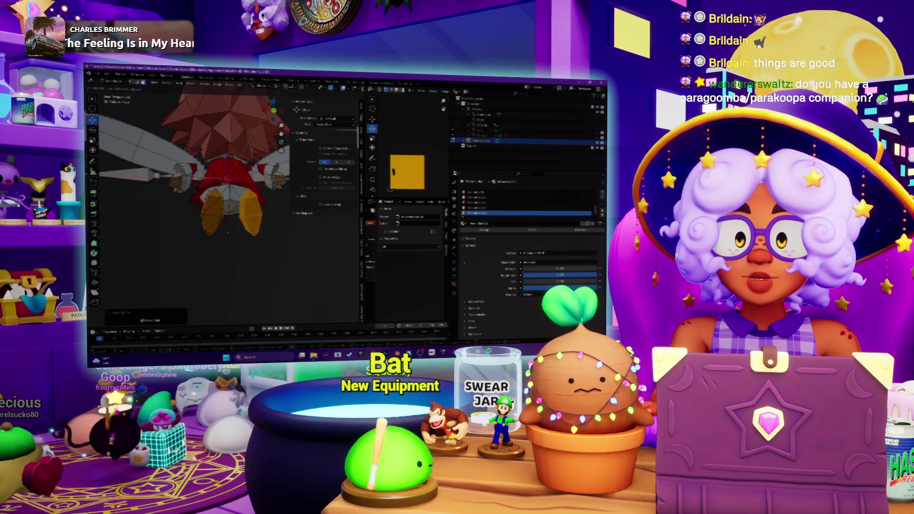
key("s")
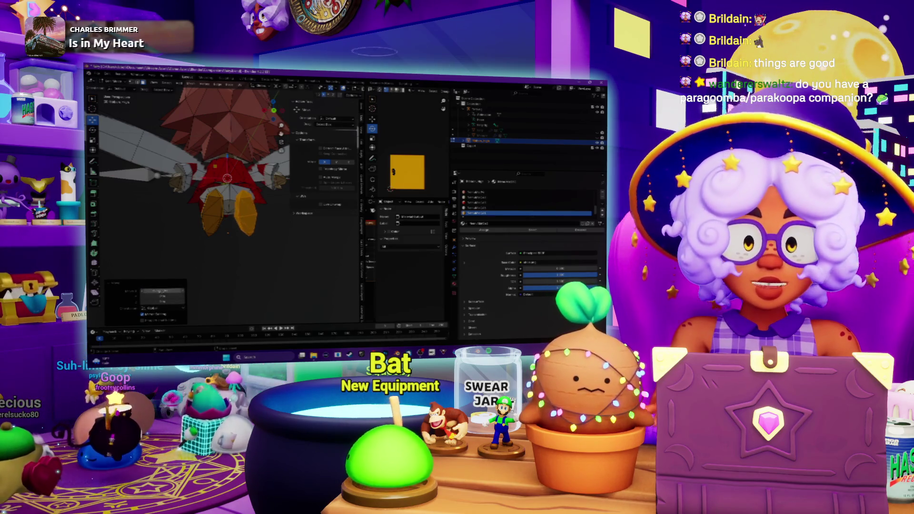
middle_click_drag(200, 200, 203, 142)
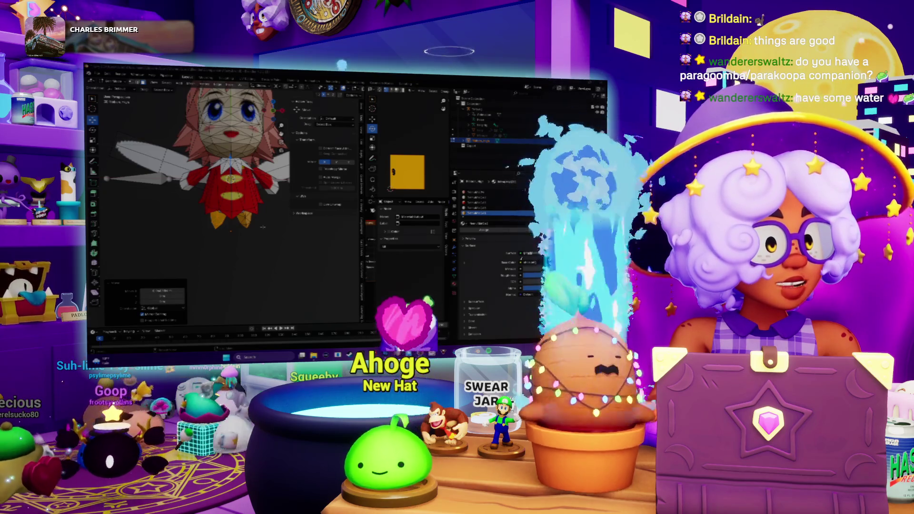
mouse_move(204, 143)
middle_mouse_down()
mouse_move(224, 148)
mouse_move(205, 152)
mouse_move(226, 138)
mouse_move(219, 128)
middle_mouse_up()
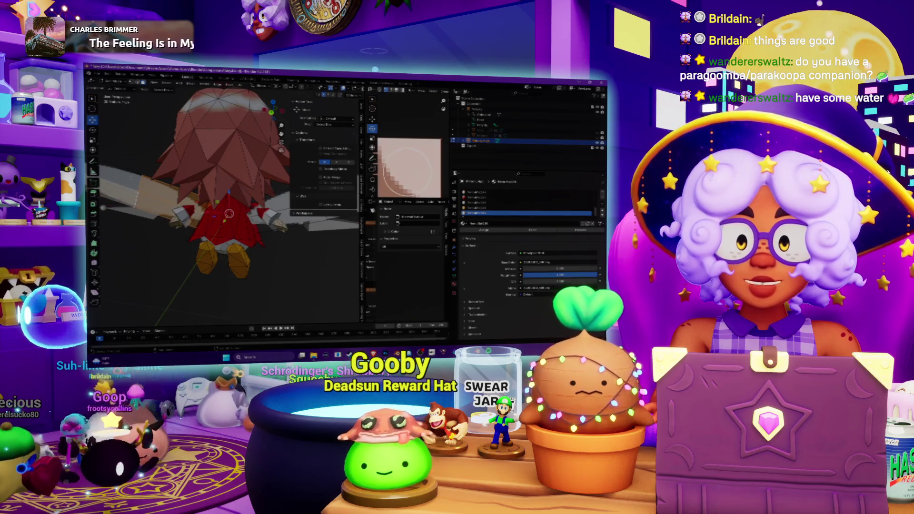
Orbit around the fairy while comparing the top and last material slots
middle_click_drag(224, 200, 191, 202)
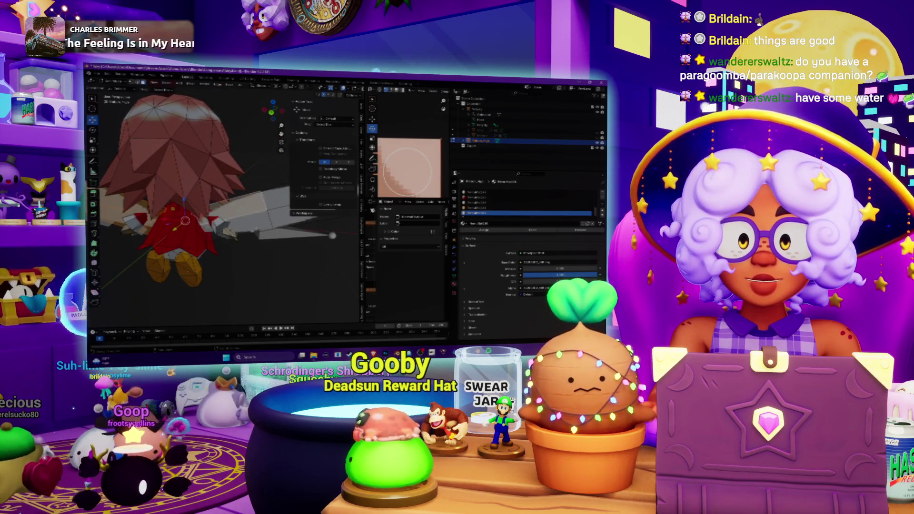
mouse_move(215, 200)
middle_mouse_down()
mouse_move(186, 186)
mouse_move(191, 198)
mouse_move(181, 195)
middle_mouse_up()
left_click(524, 192)
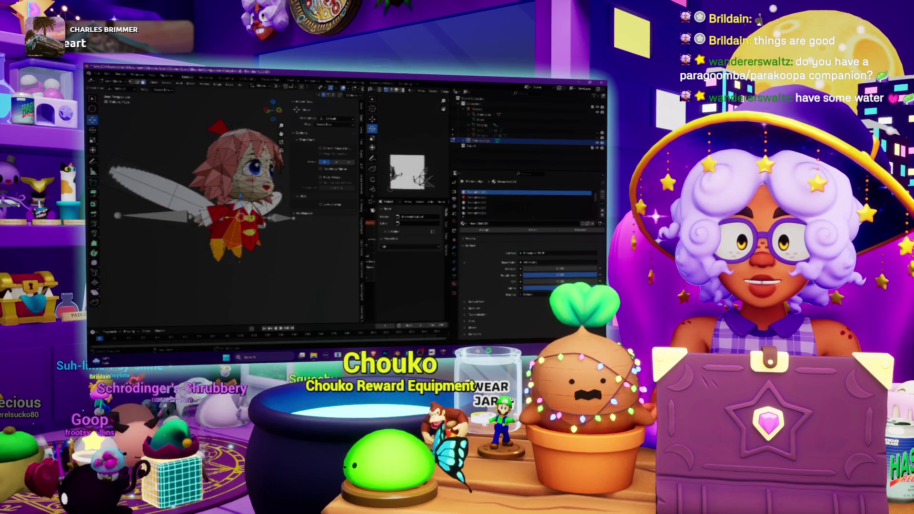
mouse_move(200, 200)
middle_mouse_down()
mouse_move(191, 198)
mouse_move(236, 185)
mouse_move(219, 196)
middle_mouse_up()
left_click(526, 213)
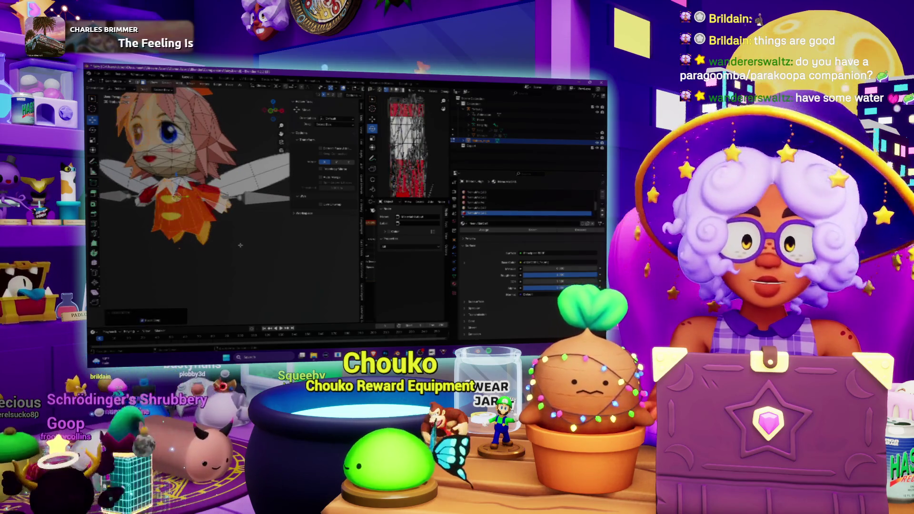
mouse_move(241, 246)
middle_mouse_down()
mouse_move(271, 223)
mouse_move(206, 266)
middle_mouse_up()
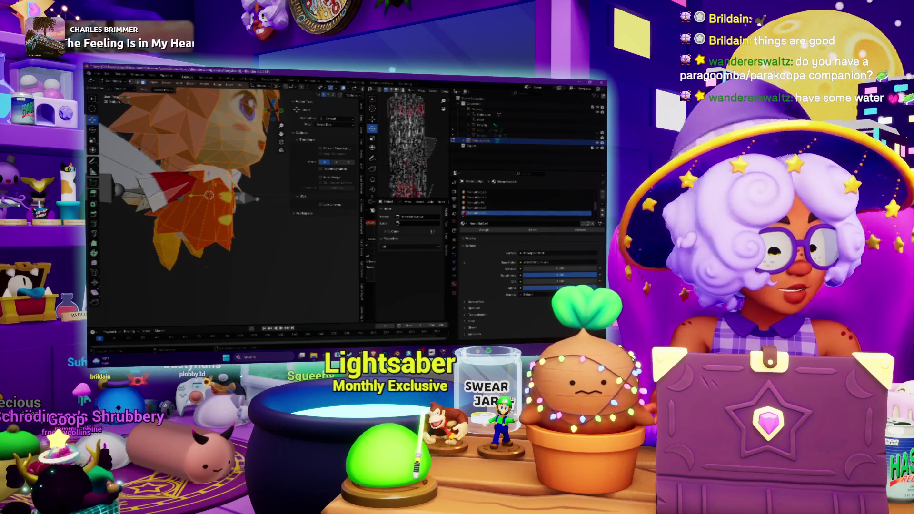
Select the collar faces and assign the chosen textured material to them
left_click(171, 185, "ctrl")
middle_click_drag(172, 185, 209, 196)
mouse_move(280, 220)
middle_mouse_down()
mouse_move(300, 272)
mouse_move(286, 224)
mouse_move(229, 192)
middle_mouse_up()
middle_click_drag(275, 229, 210, 210)
left_click(524, 208)
left_click(524, 213)
left_click(524, 208)
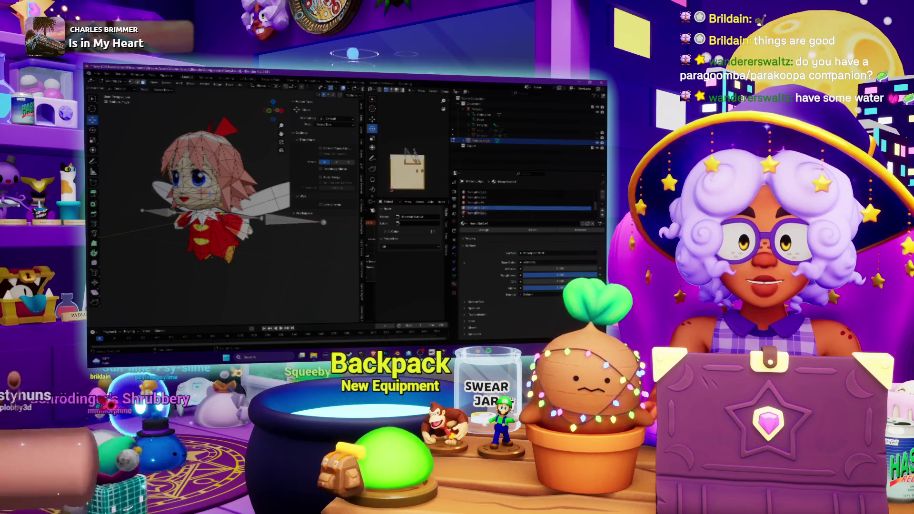
left_click(484, 230)
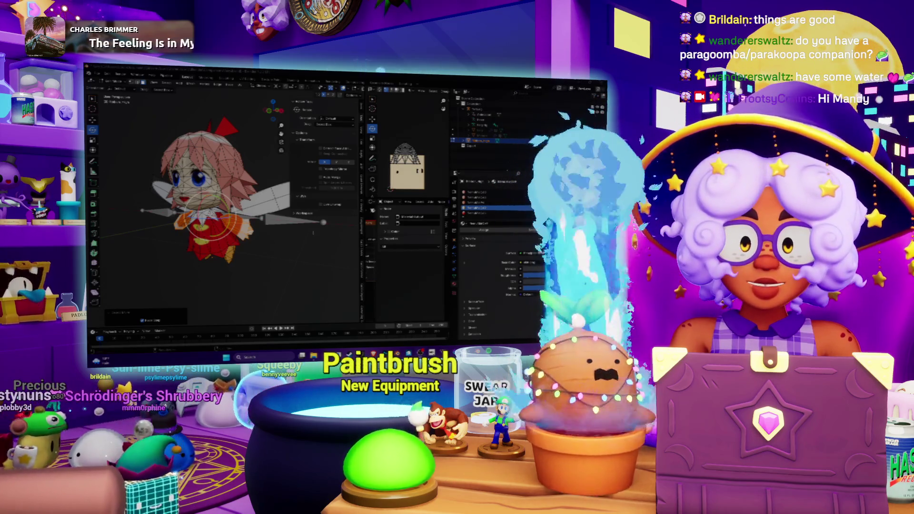
Turn the fairy to face front and settle on the aligned front view
mouse_move(215, 215)
middle_mouse_down()
mouse_move(248, 195)
mouse_move(181, 207)
middle_mouse_up()
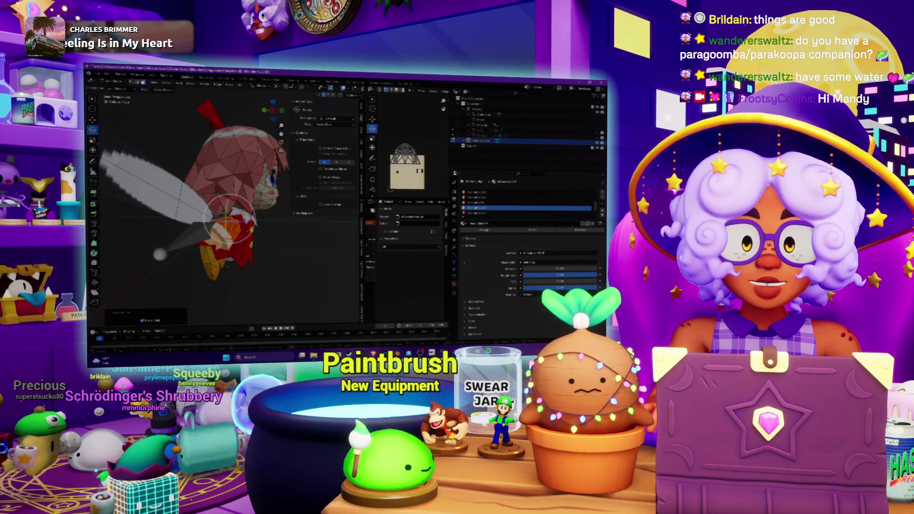
key("r")
key("Return")
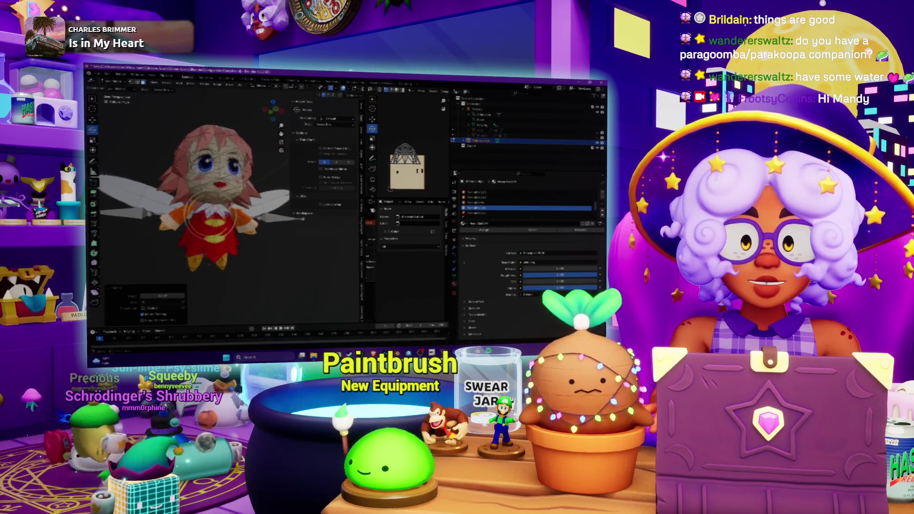
middle_click_drag(214, 215, 185, 209)
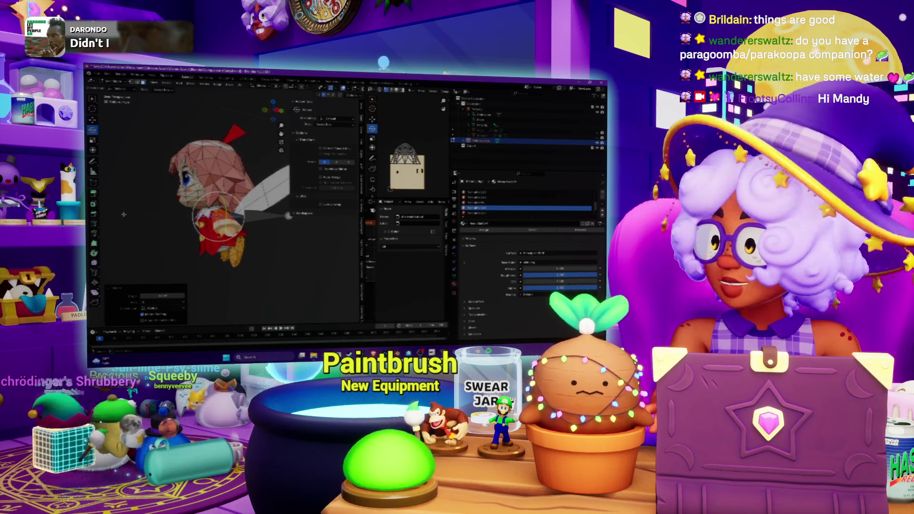
key("KP_1")
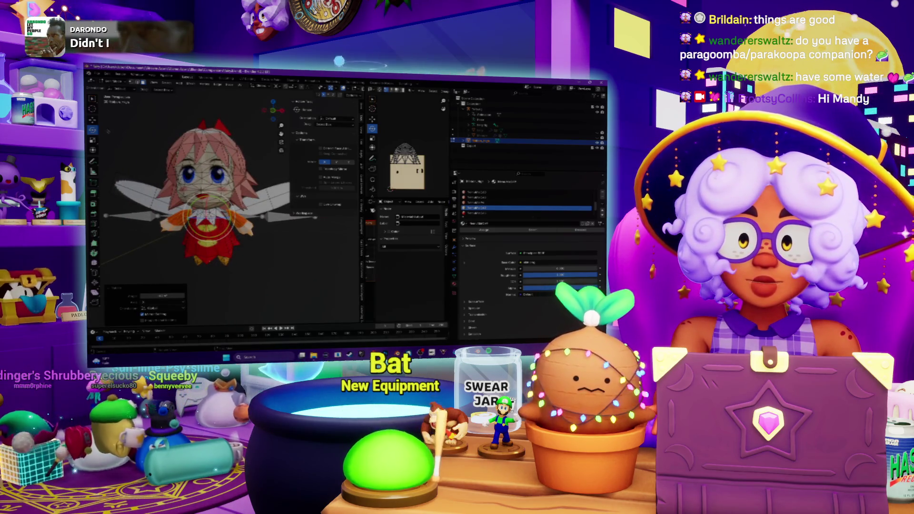
mouse_move(215, 204)
middle_mouse_down()
mouse_move(196, 200)
mouse_move(240, 205)
middle_mouse_up()
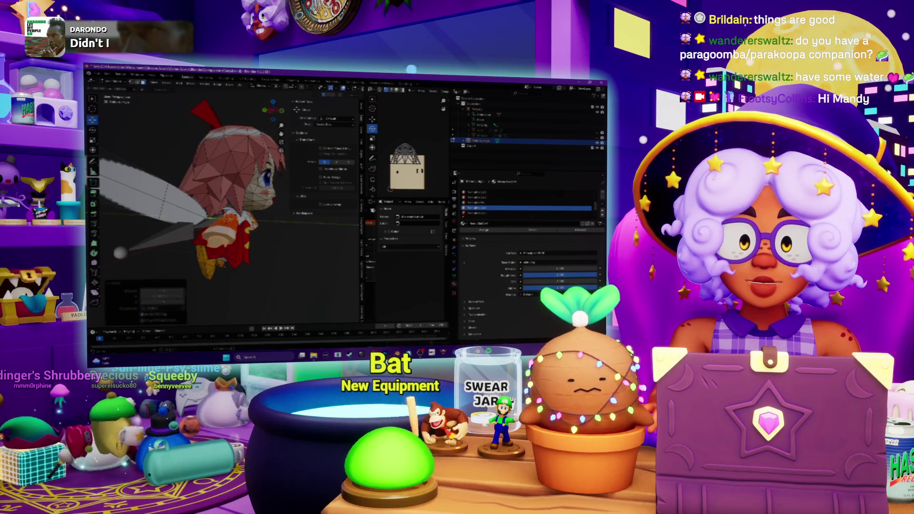
key("KP_1")
mouse_move(215, 205)
middle_mouse_down()
mouse_move(215, 224)
mouse_move(205, 219)
middle_mouse_up()
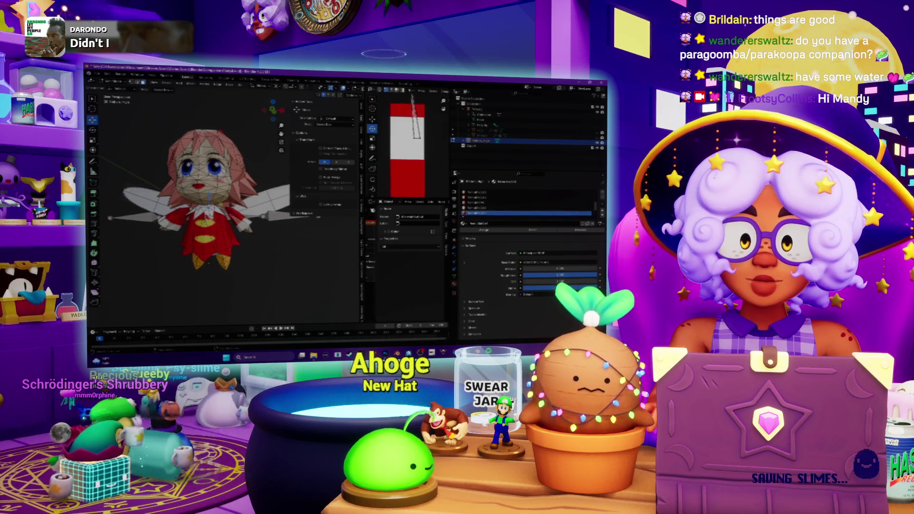
Compare neighbouring material slot textures and run a command from the Mesh menu
left_click(523, 214)
left_click(524, 208)
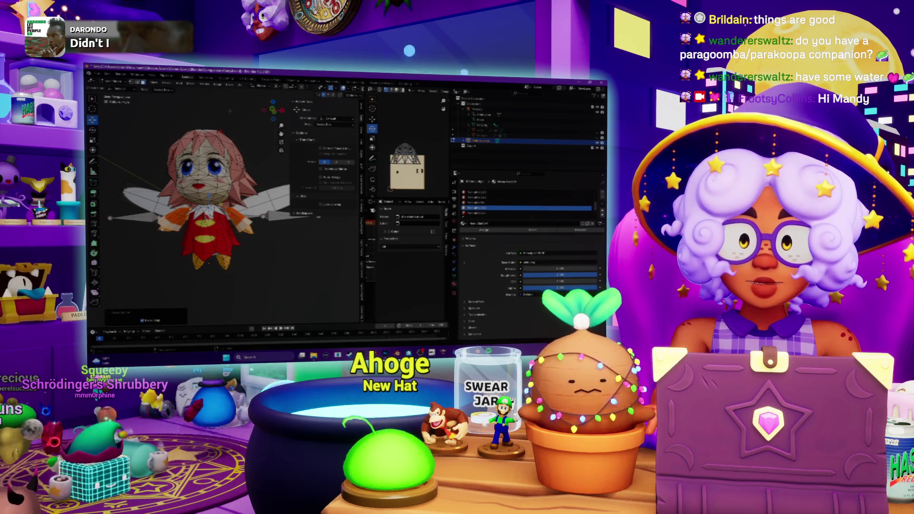
left_click(192, 84)
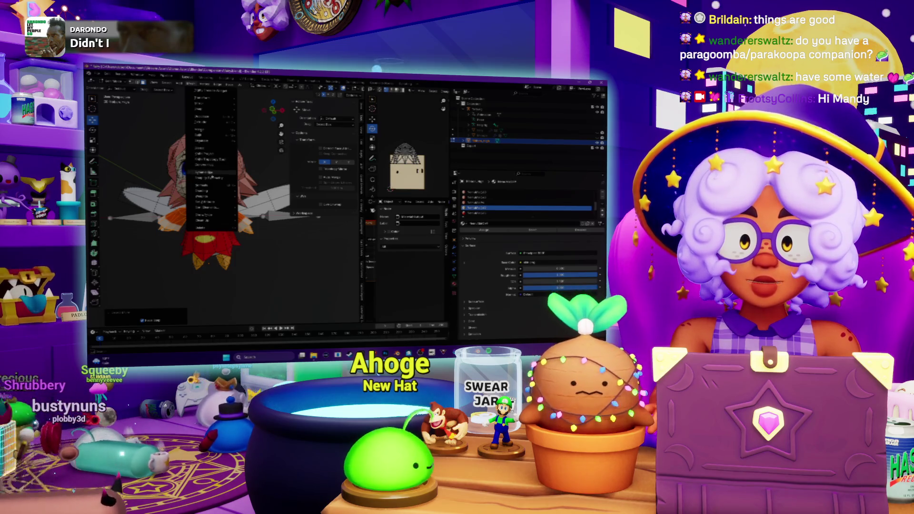
left_click(213, 176)
Select part of the mesh near the hand and activate the fifth, yellow material slot
middle_click_drag(209, 195, 229, 200)
left_click(254, 217)
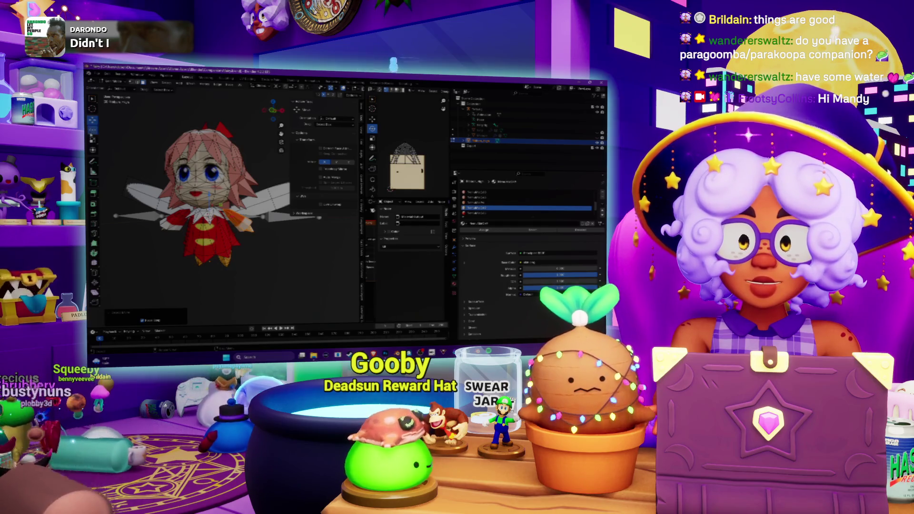
middle_click_drag(253, 217, 207, 219)
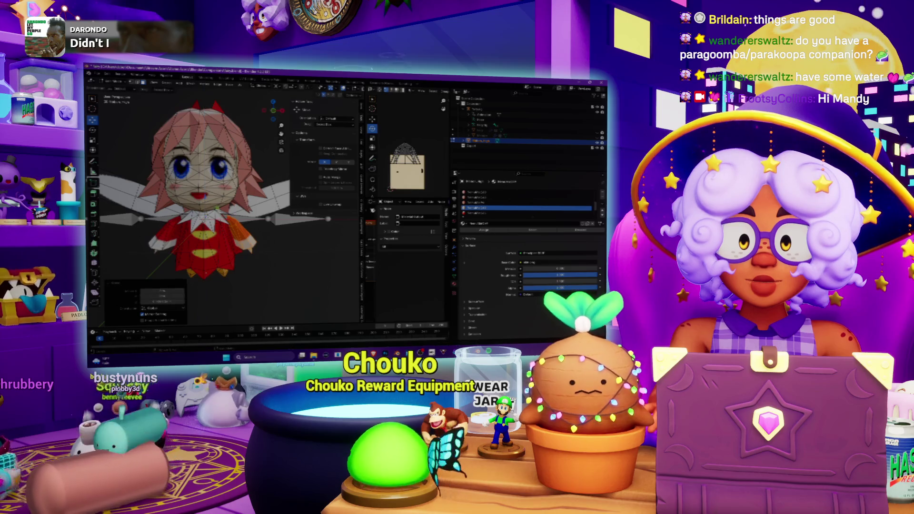
mouse_move(207, 219)
middle_mouse_down()
mouse_move(224, 219)
mouse_move(205, 232)
mouse_move(217, 244)
mouse_move(201, 243)
middle_mouse_up()
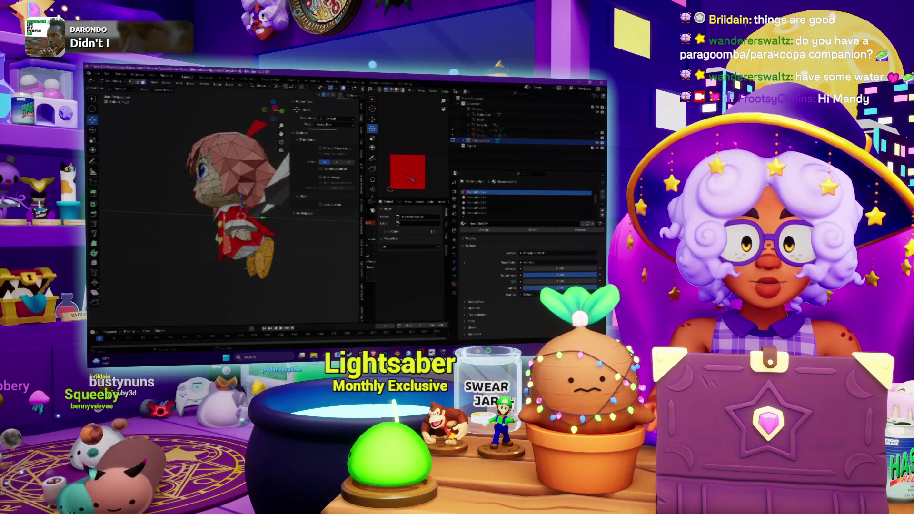
left_click(524, 213)
mouse_move(205, 238)
middle_mouse_down()
mouse_move(238, 238)
mouse_move(250, 225)
mouse_move(284, 234)
middle_mouse_up()
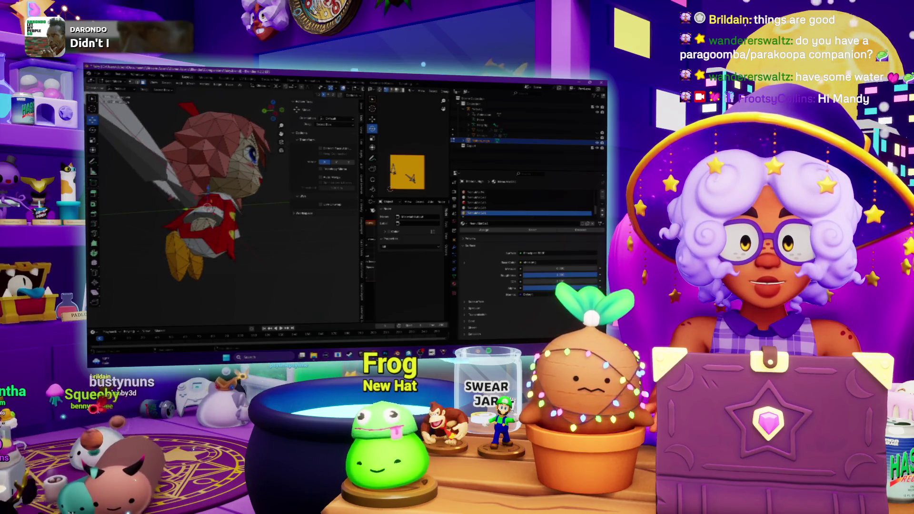
Select the first material's faces, switch to Rotate, and pick the white collar faces
left_click(524, 191)
left_click(533, 230)
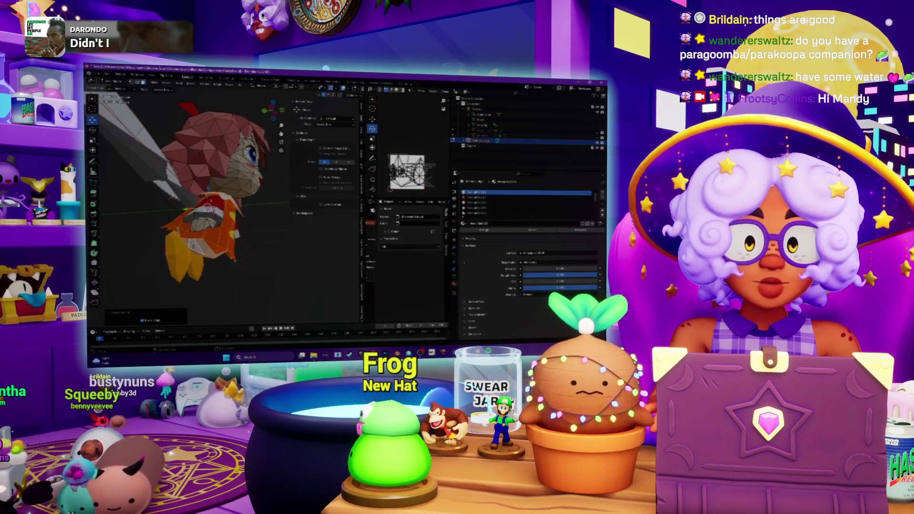
left_click(92, 129)
mouse_move(215, 214)
middle_mouse_down()
mouse_move(238, 219)
mouse_move(201, 181)
mouse_move(212, 208)
mouse_move(224, 198)
mouse_move(214, 200)
middle_mouse_up()
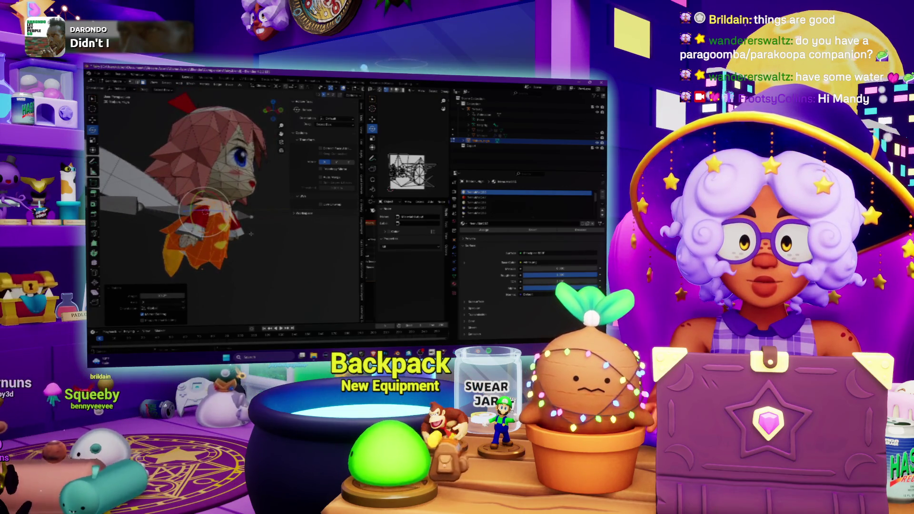
scroll(200, 200, "up", 4)
left_click(204, 224)
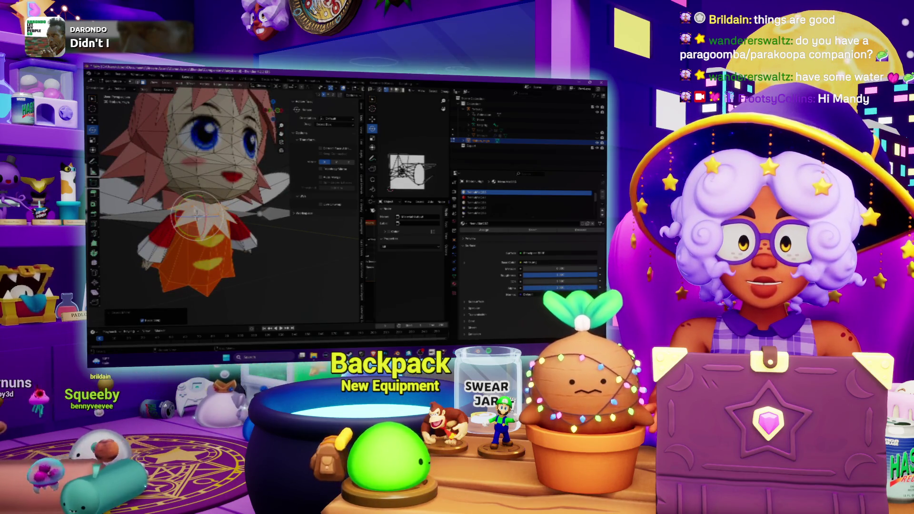
scroll(198, 220, "up", 5)
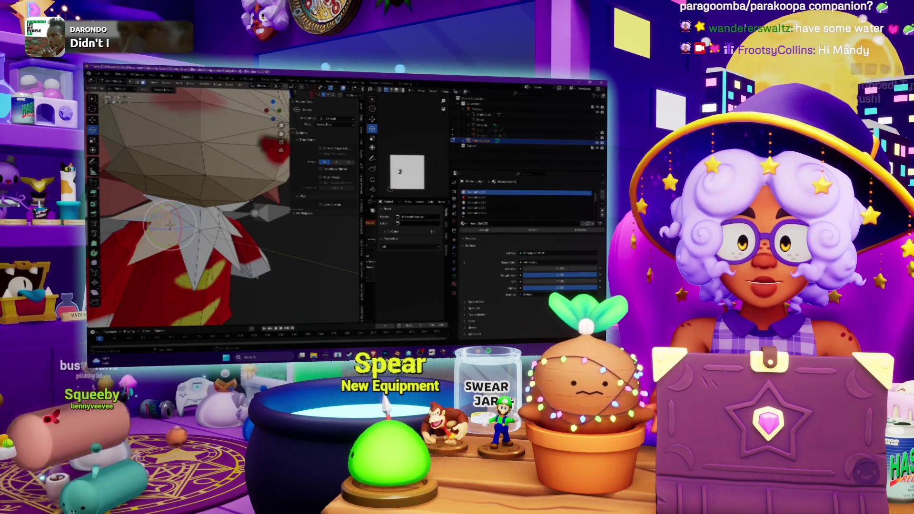
Inspect the orange hair on the head from the side beside the wing, with the first material slot active
mouse_move(200, 190)
middle_mouse_down()
mouse_move(214, 238)
mouse_move(269, 233)
mouse_move(260, 203)
mouse_move(237, 226)
middle_mouse_up()
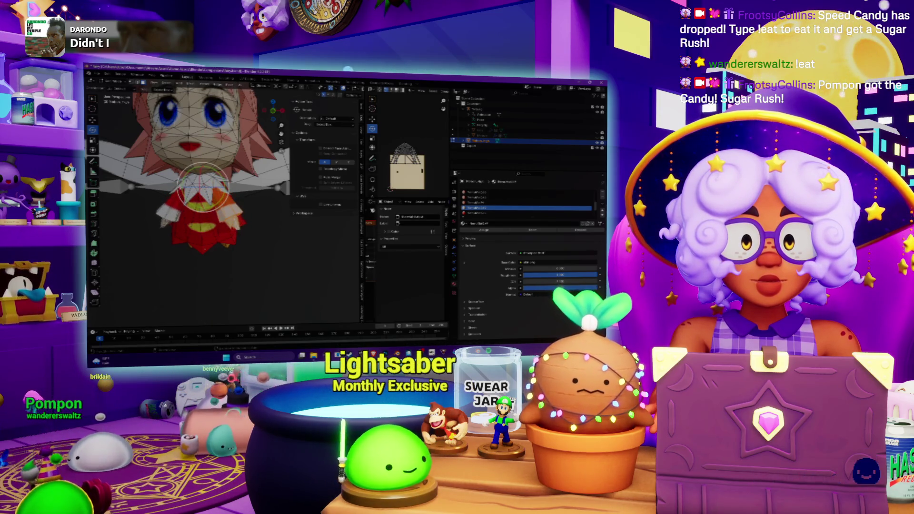
mouse_move(202, 188)
middle_mouse_down()
mouse_move(217, 181)
mouse_move(203, 191)
middle_mouse_up()
scroll(204, 189, "down", 6)
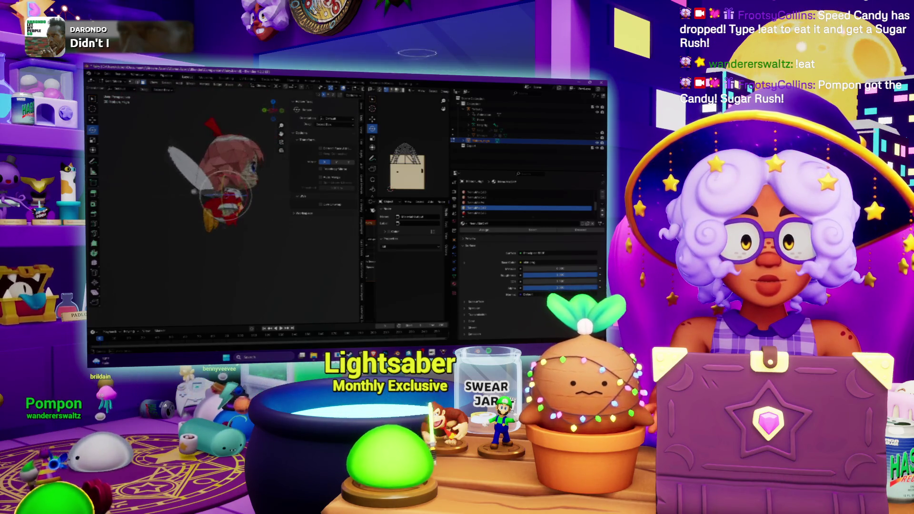
middle_click_drag(221, 195, 217, 198)
left_click(524, 193)
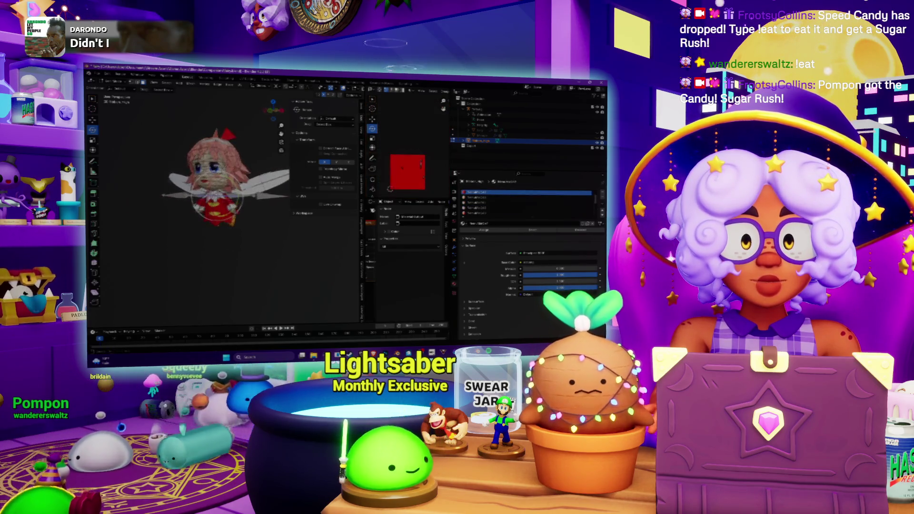
scroll(524, 203, "down", 5, "ctrl")
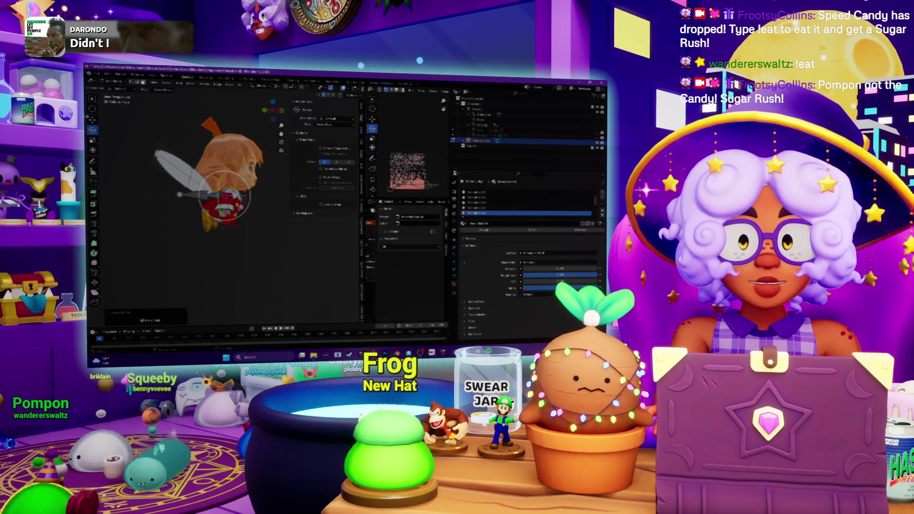
scroll(219, 196, "up", 4)
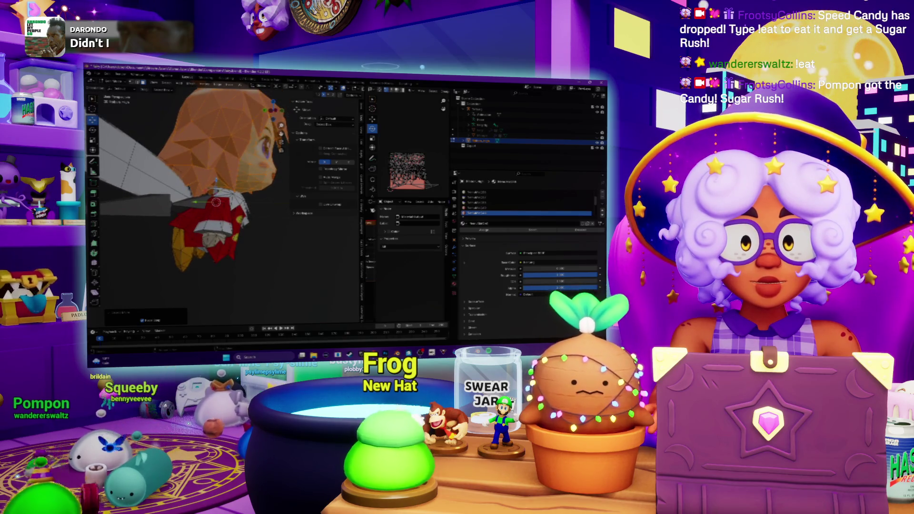
Reselect the whole hair mesh and move it along the Y axis, checking from the front
key("alt+a")
key("l")
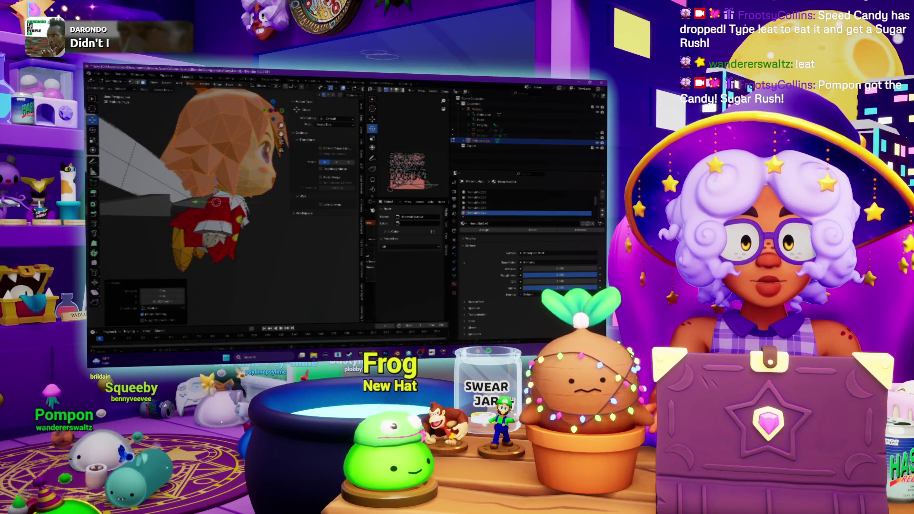
key("g")
key("y")
key("KP_1")
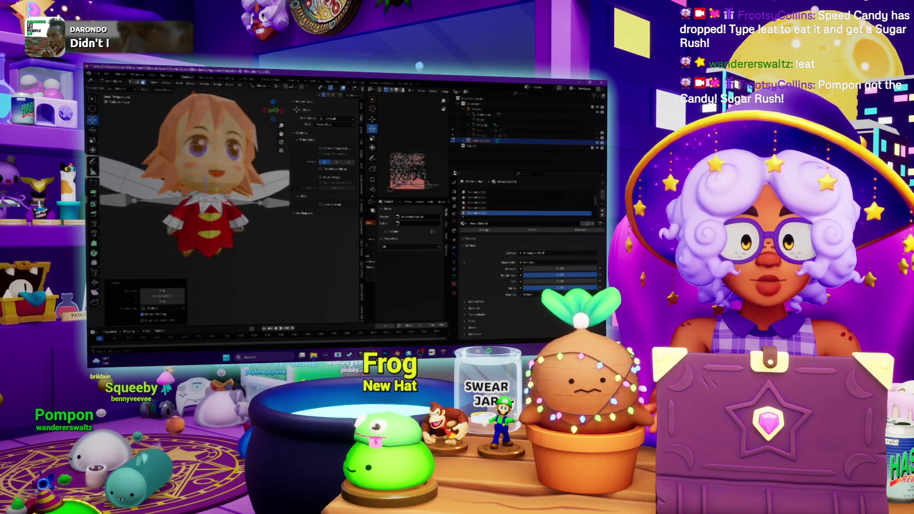
middle_click_drag(223, 200, 267, 229)
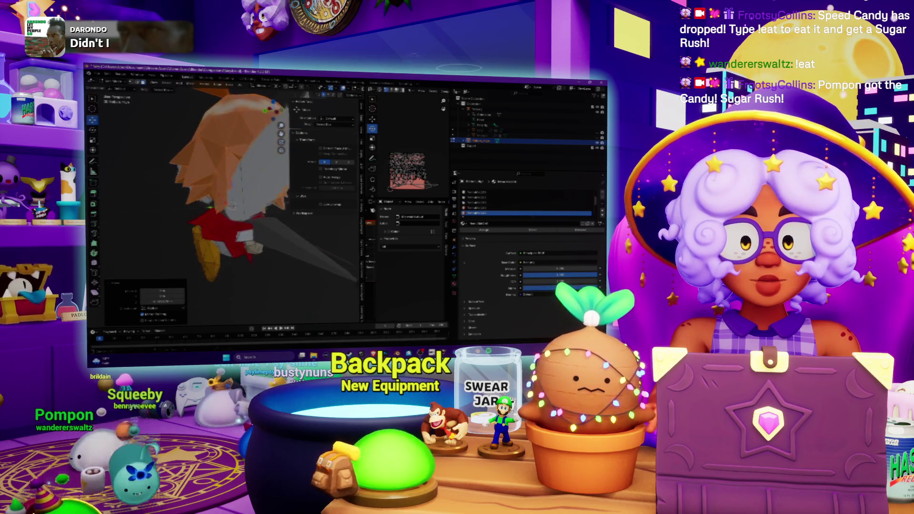
key("KP_1")
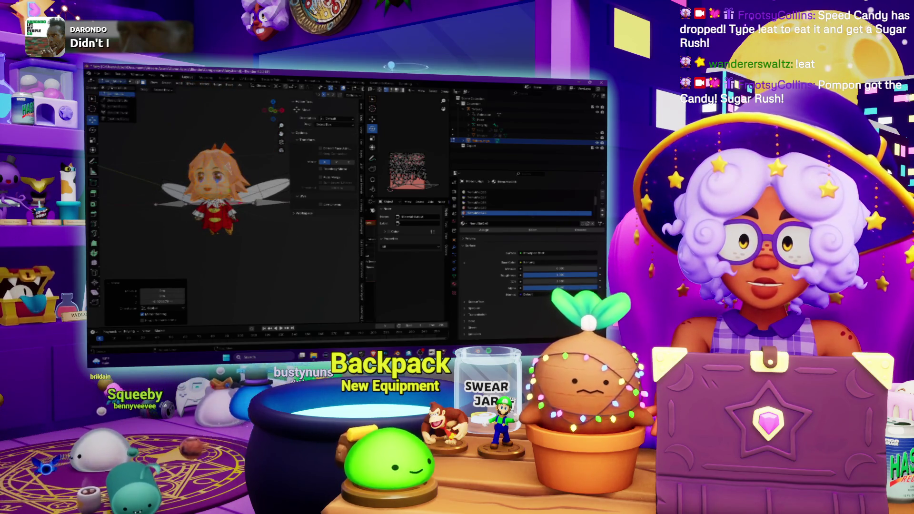
Return to Object Mode, select the wing object from the back view, and enter Edit Mode
key("Tab")
middle_click_drag(200, 210, 162, 223)
key("ctrl+KP_1")
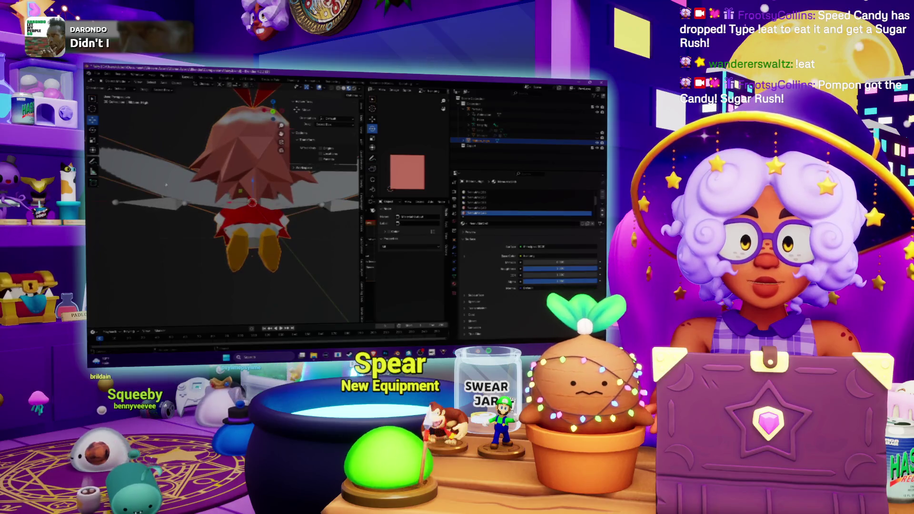
left_click(110, 81)
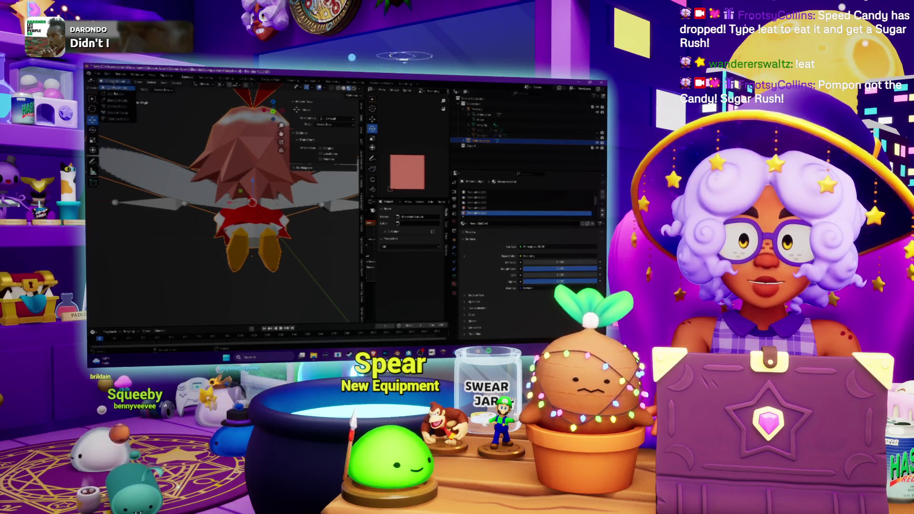
left_click(116, 93)
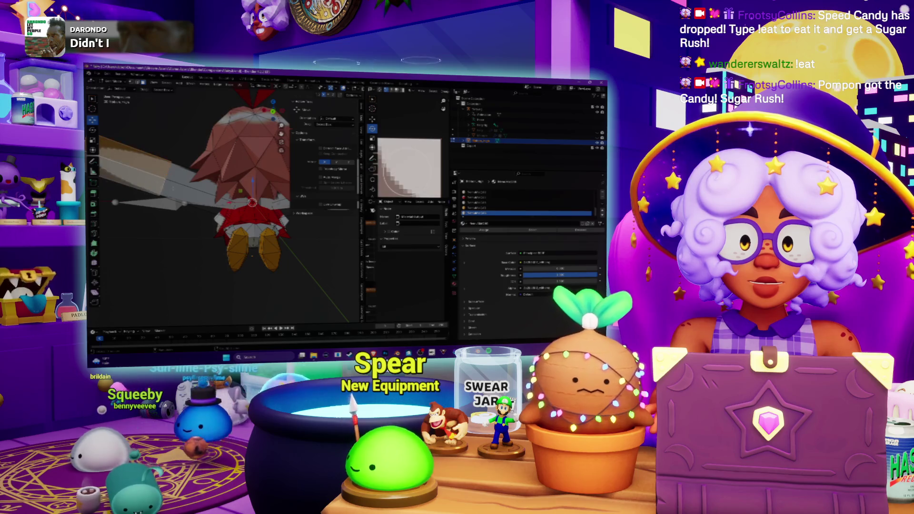
key("ctrl+KP_3")
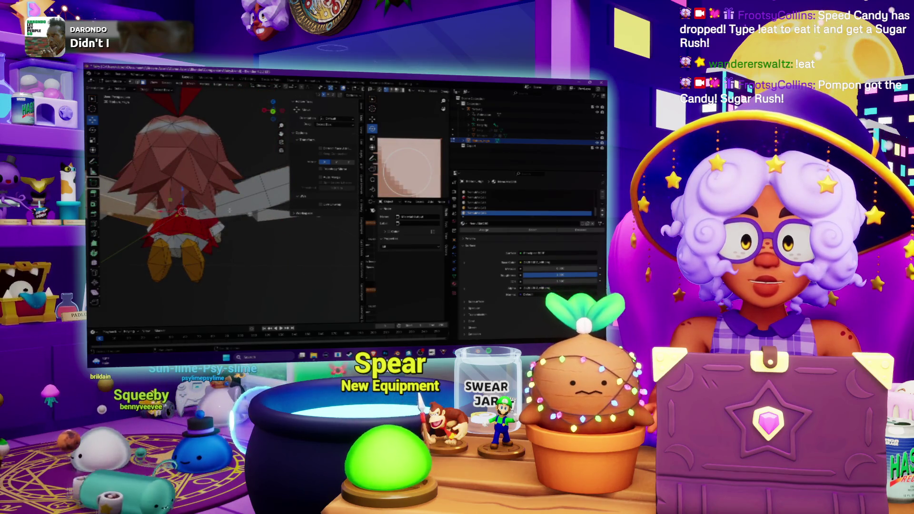
scroll(190, 200, "up", 1)
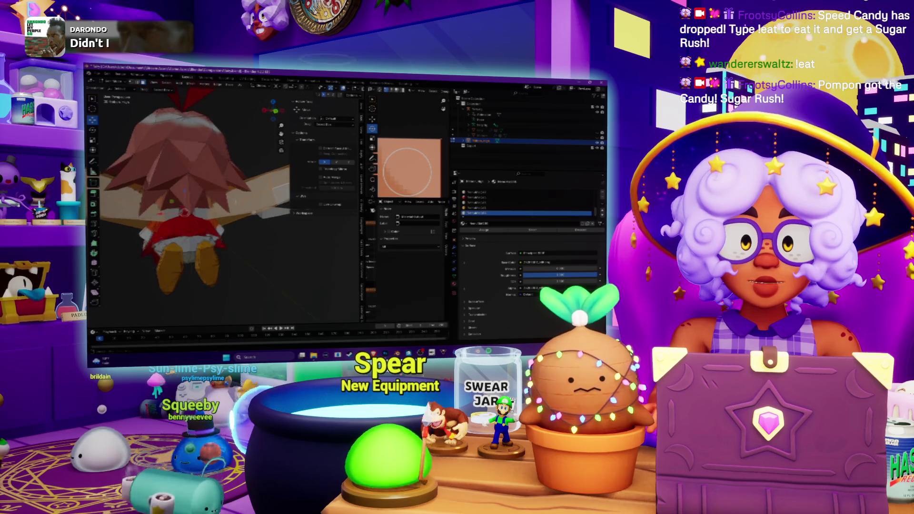
scroll(191, 200, "down", 3)
mouse_move(191, 200)
middle_mouse_down()
mouse_move(205, 191)
mouse_move(220, 206)
middle_mouse_up()
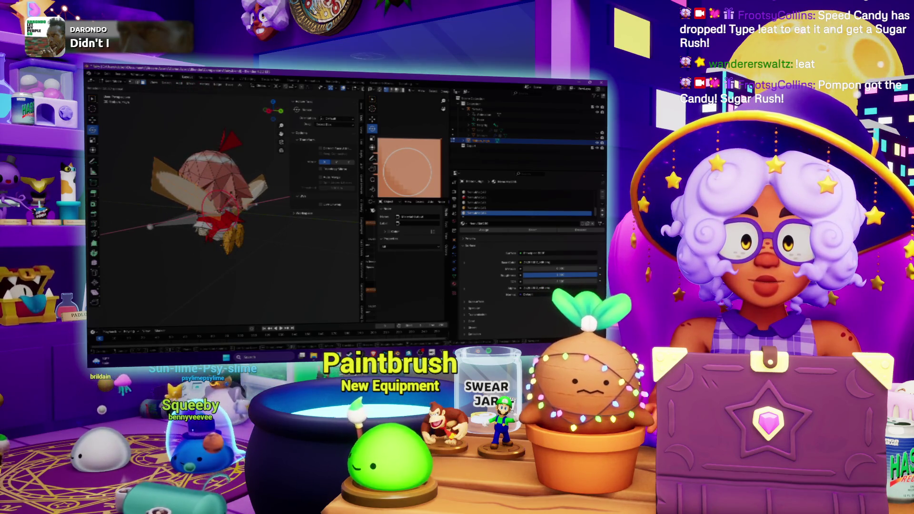
Rotate the fairy mesh around the Z axis so she faces front, in textured view
left_click_drag(220, 206, 221, 212)
mouse_move(219, 188)
middle_mouse_down()
mouse_move(208, 187)
mouse_move(232, 206)
middle_mouse_up()
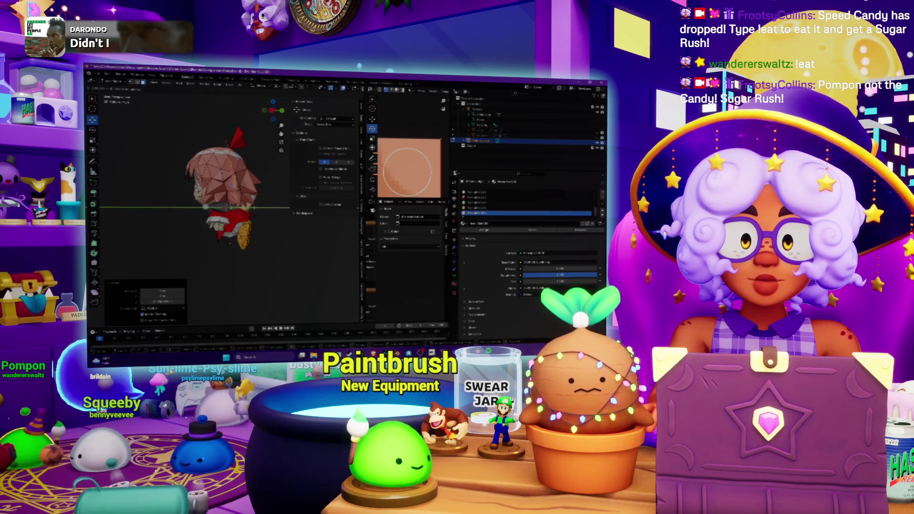
key("Tab")
mouse_move(206, 207)
middle_mouse_down()
mouse_move(217, 206)
mouse_move(213, 221)
middle_mouse_up()
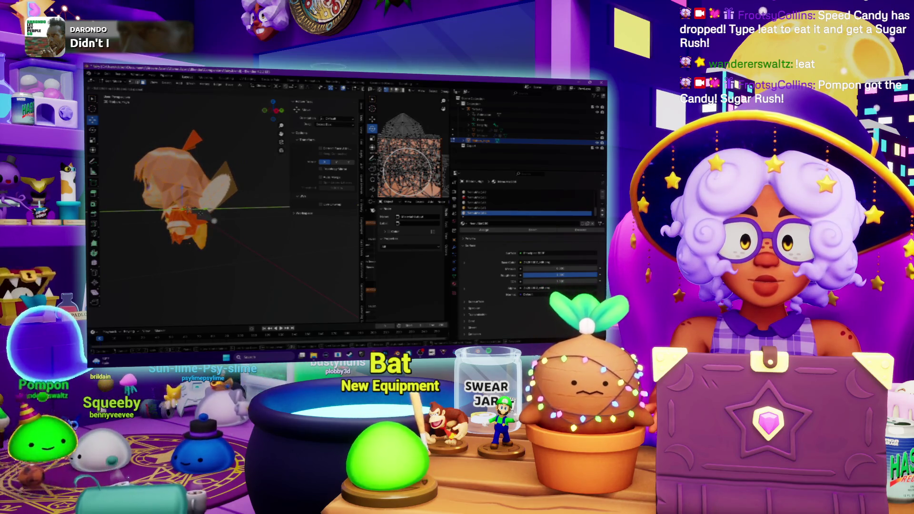
key("r")
left_click(214, 221)
key("r")
key("z")
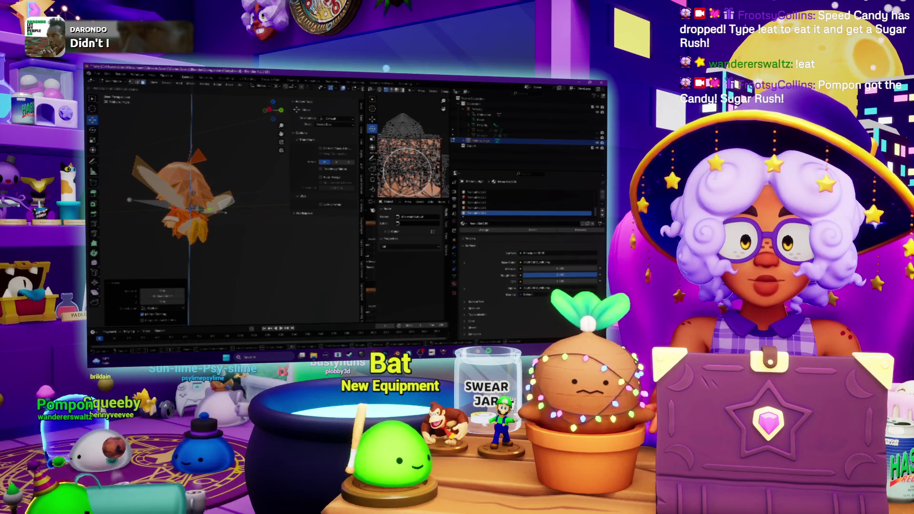
key("Return")
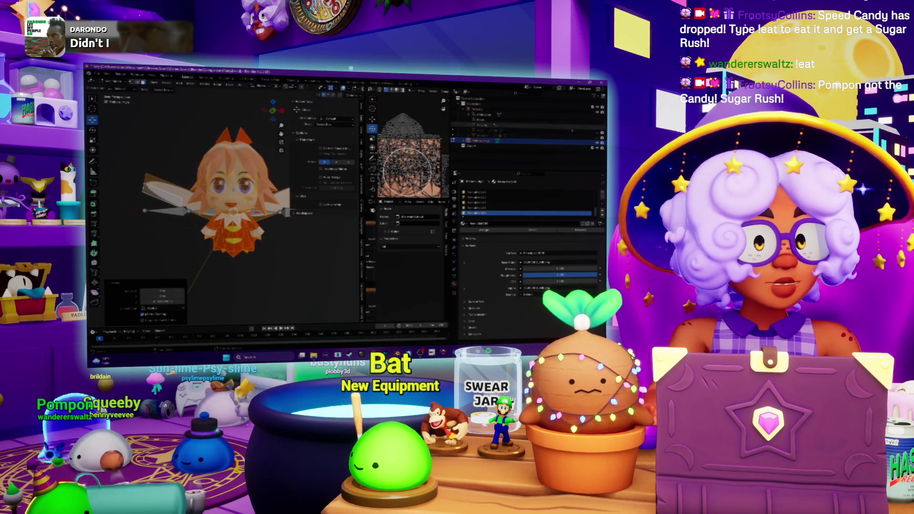
Select the wings, check them from the front and above, and widen the 3D viewport
left_click(481, 131)
middle_click_drag(228, 214, 176, 217)
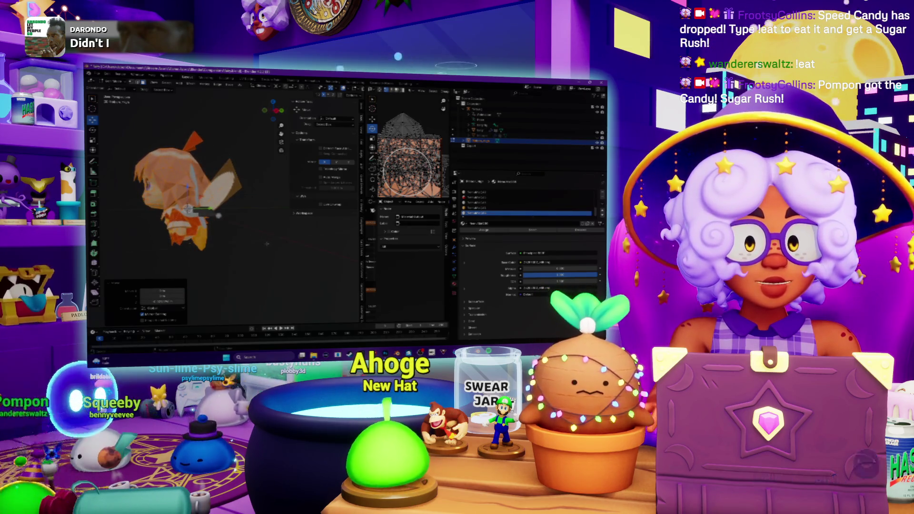
mouse_move(250, 243)
middle_mouse_down()
mouse_move(294, 248)
mouse_move(286, 247)
middle_mouse_up()
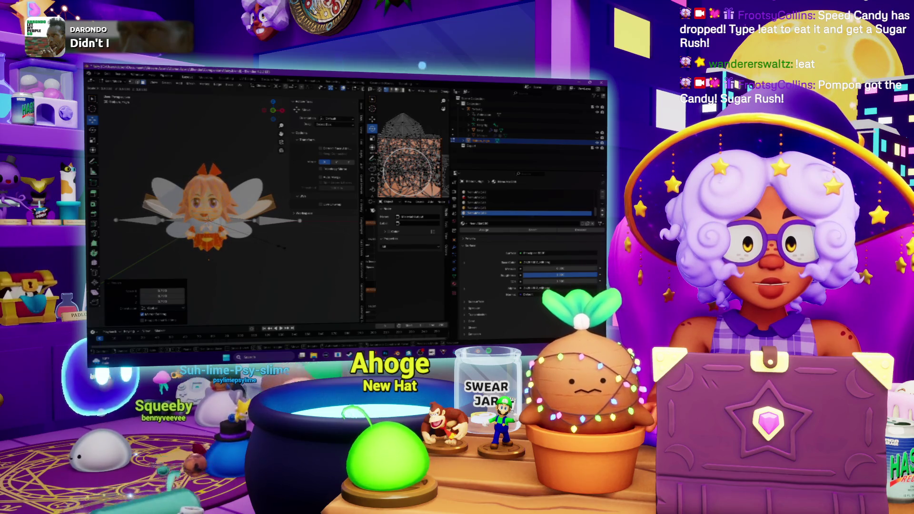
middle_click_drag(285, 247, 217, 229)
scroll(276, 244, "up", 5)
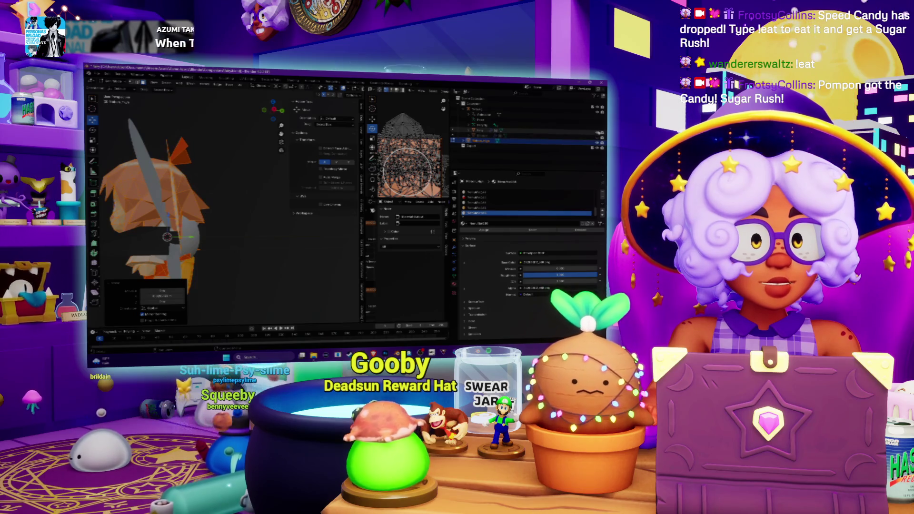
key("KP_1")
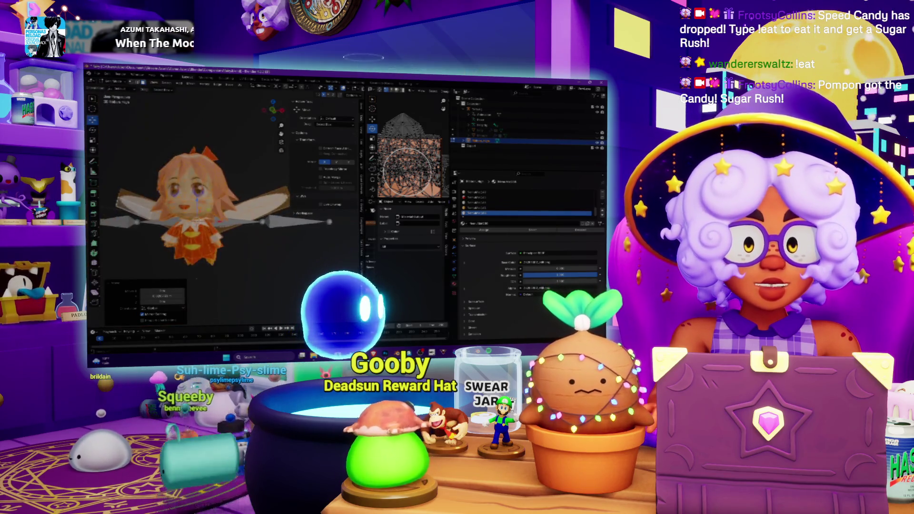
middle_click_drag(214, 229, 200, 243)
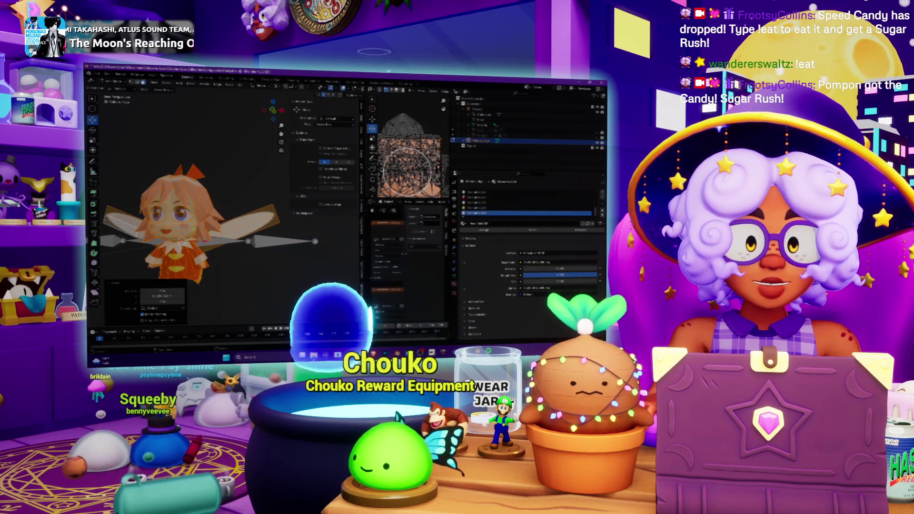
left_click_drag(362, 191, 403, 190)
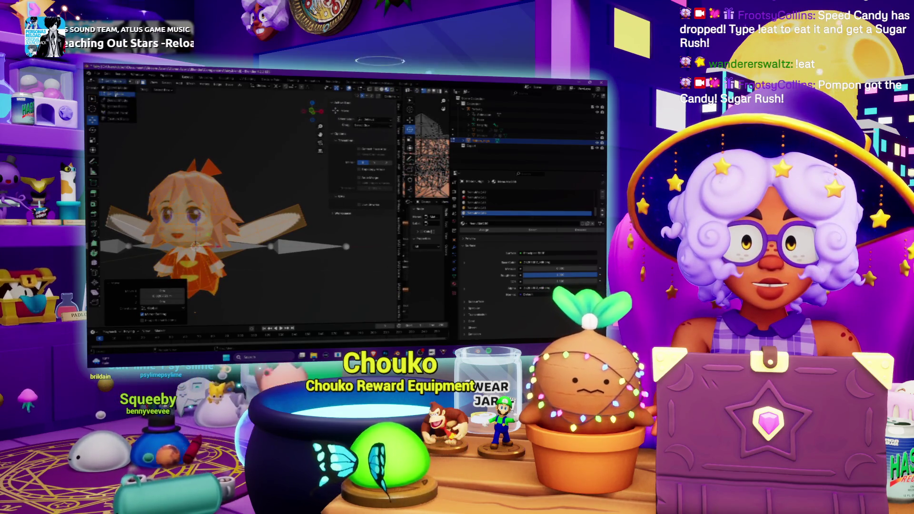
Return to Object Mode, then enter Edit Mode from the mode dropdown and select the whole mesh
key("Tab")
mouse_move(190, 200)
middle_mouse_down()
mouse_move(218, 139)
mouse_move(223, 206)
mouse_move(235, 195)
middle_mouse_up()
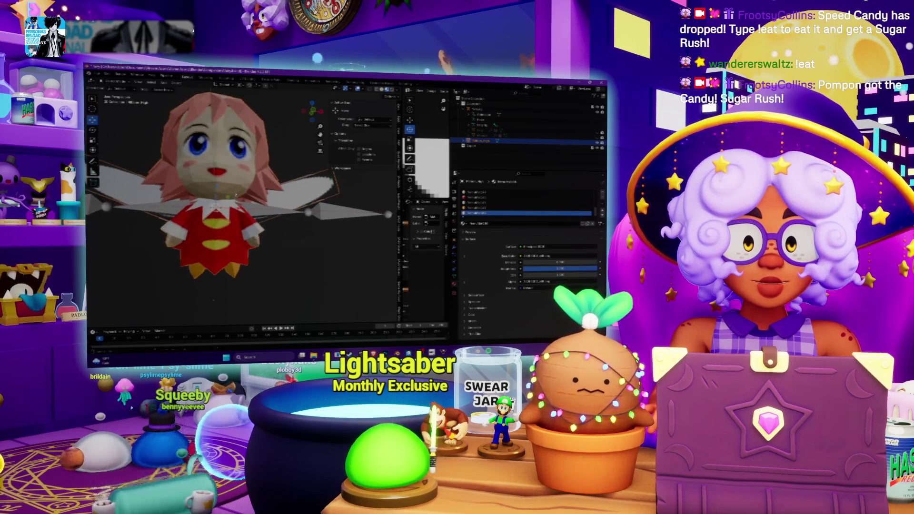
left_click(115, 89)
left_click(117, 95)
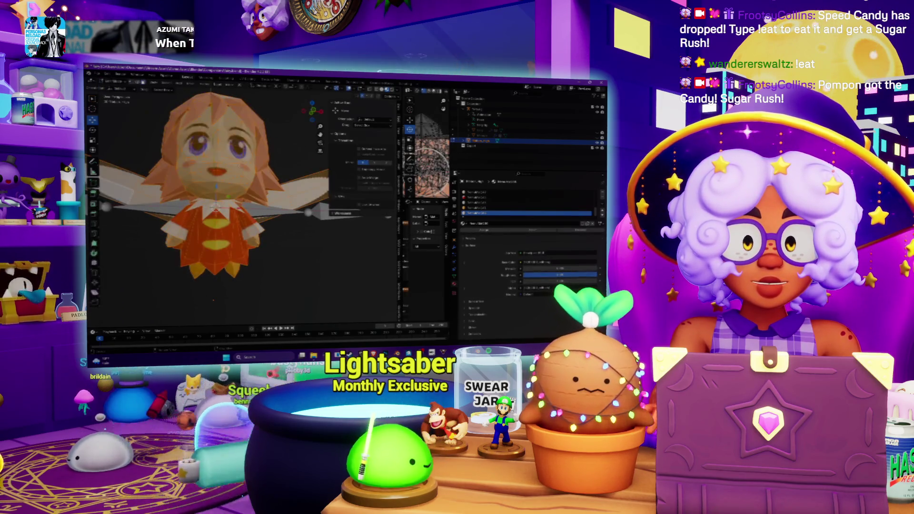
scroll(214, 191, "up", 3)
key("a")
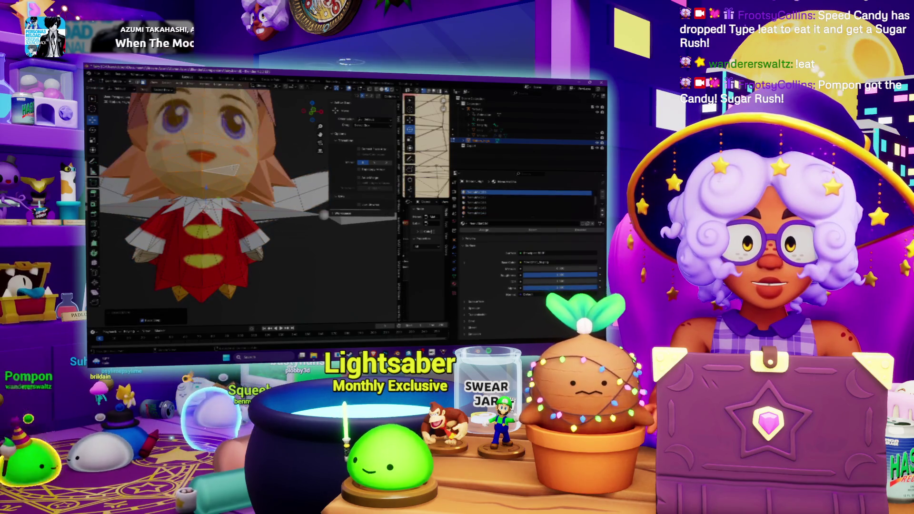
Inspect the pink-haired, blue-eyed face up close from front and three-quarter views, then reselect the entire mesh
mouse_move(326, 223)
middle_mouse_down()
mouse_move(384, 226)
mouse_move(324, 233)
middle_mouse_up()
key("alt+a")
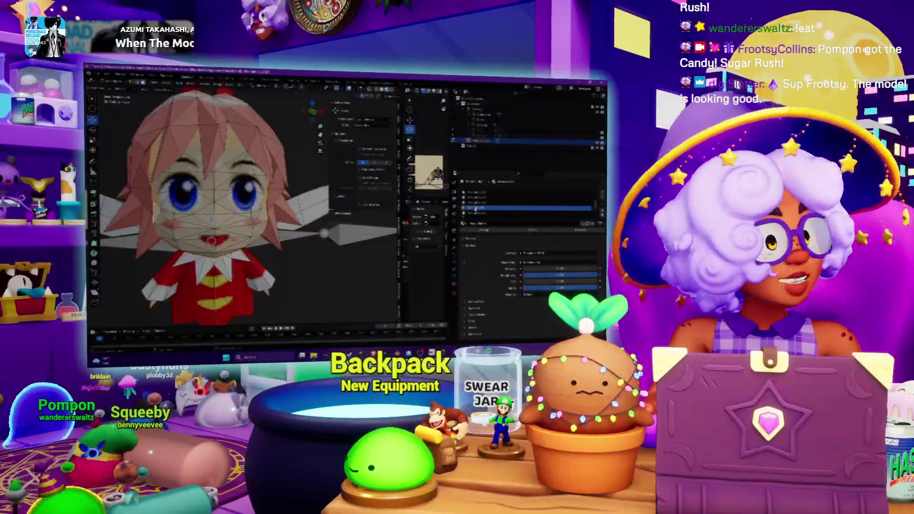
scroll(290, 234, "down", 5)
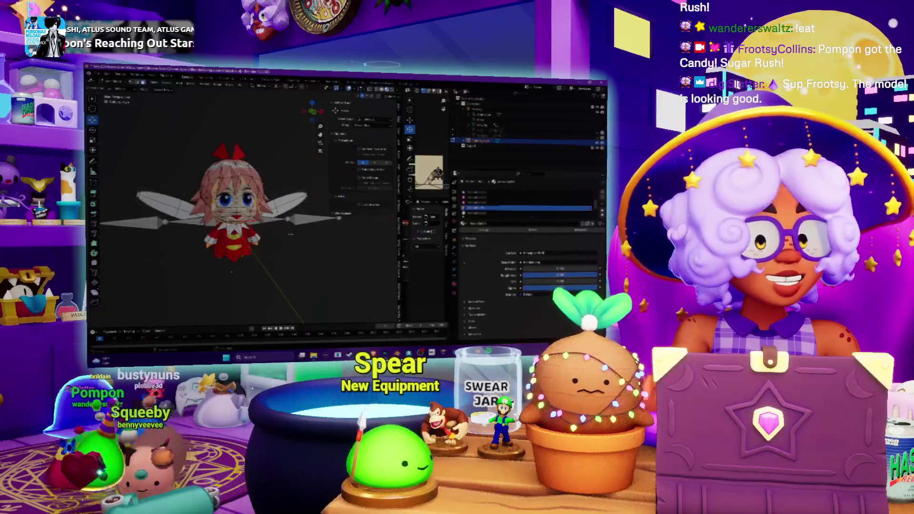
scroll(240, 205, "up", 6)
mouse_move(240, 205)
middle_mouse_down()
mouse_move(281, 210)
mouse_move(248, 210)
middle_mouse_up()
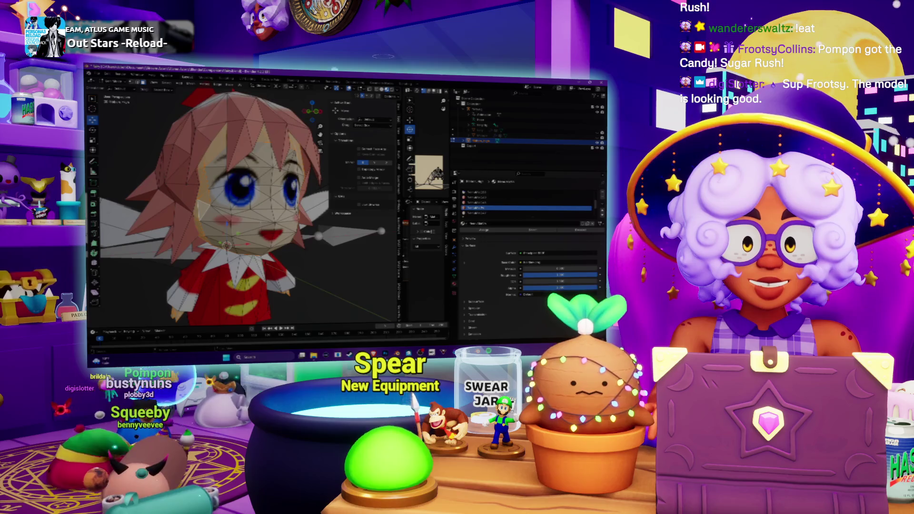
key("a")
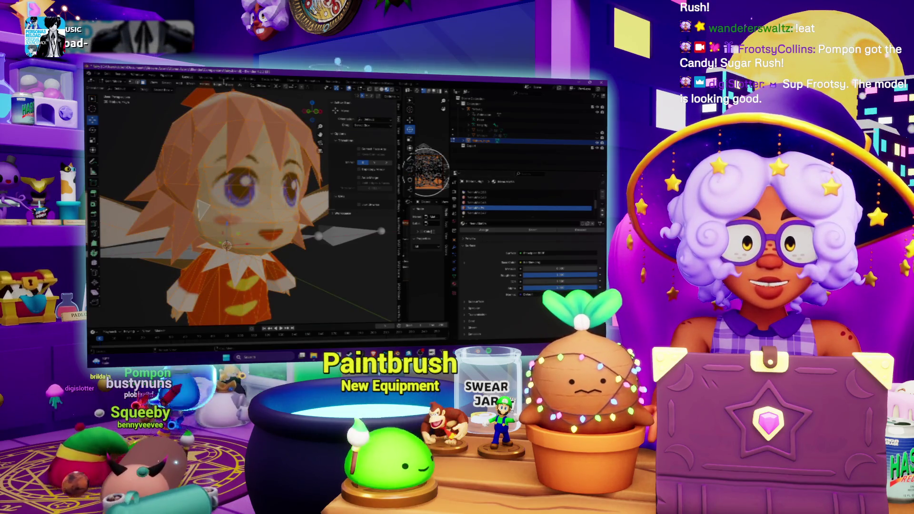
left_click(229, 85)
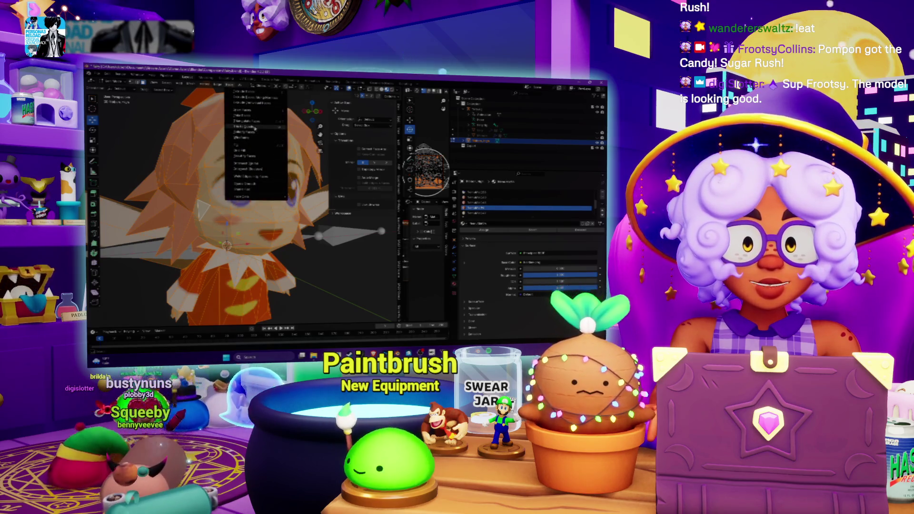
Apply Shade Smooth to the selected head faces and check the face up close
left_click(255, 128)
middle_click_drag(247, 205, 209, 218)
scroll(224, 214, "down", 3)
key("alt+a")
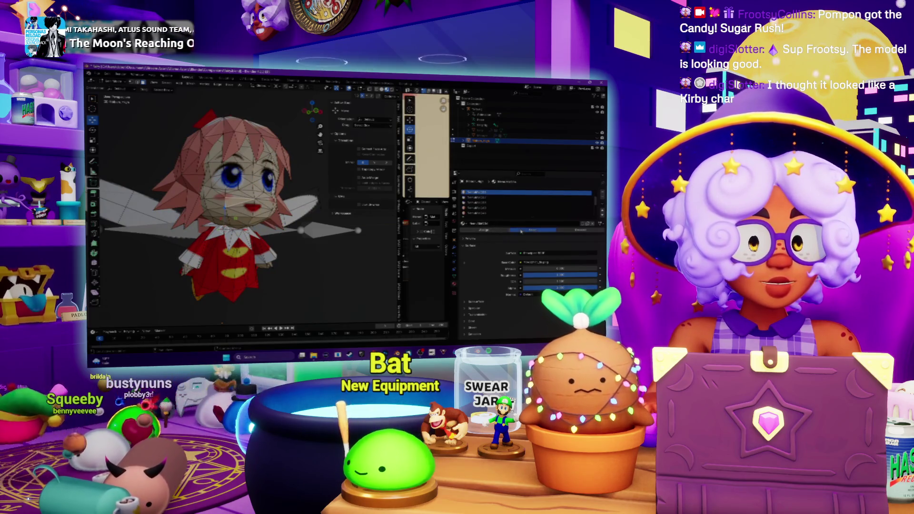
key("ctrl+z")
Select the faces of the second, third and fourth (hair) material slots, then undo the hair selection
left_click(494, 199)
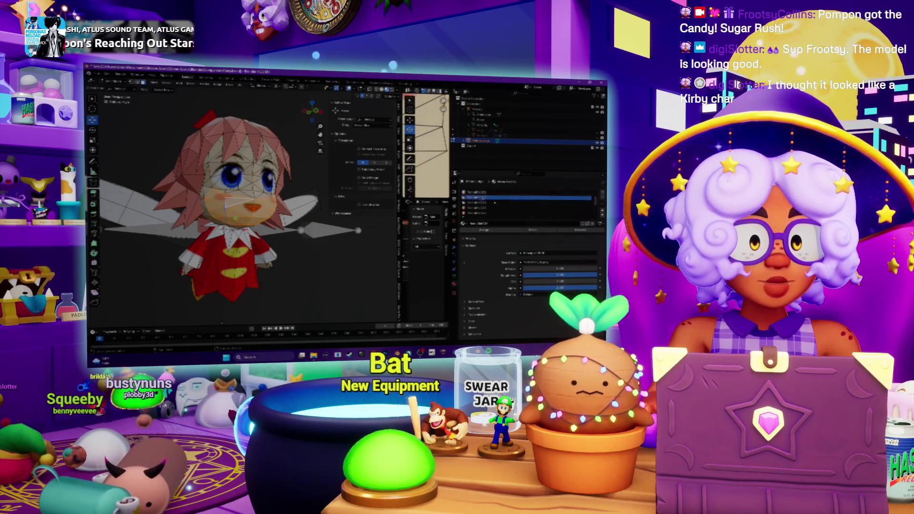
left_click(525, 231)
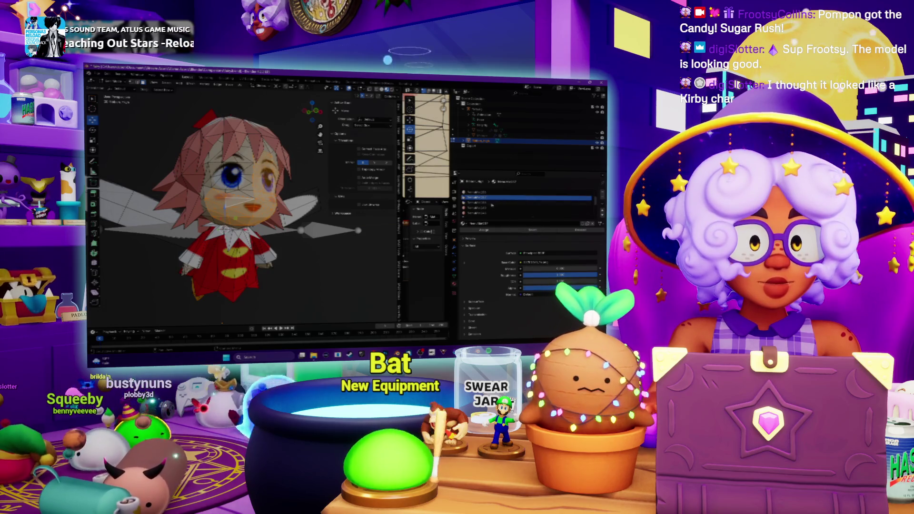
left_click(492, 204)
left_click(524, 230)
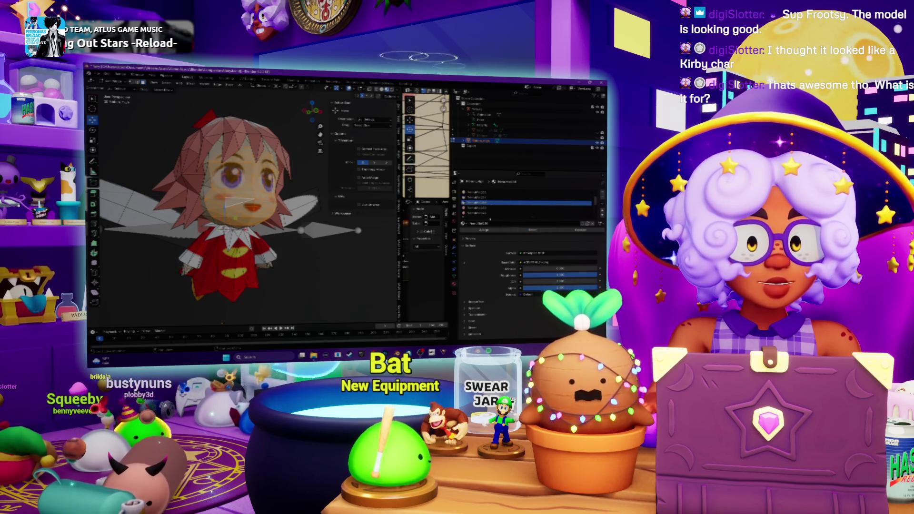
left_click(481, 208)
left_click(527, 231)
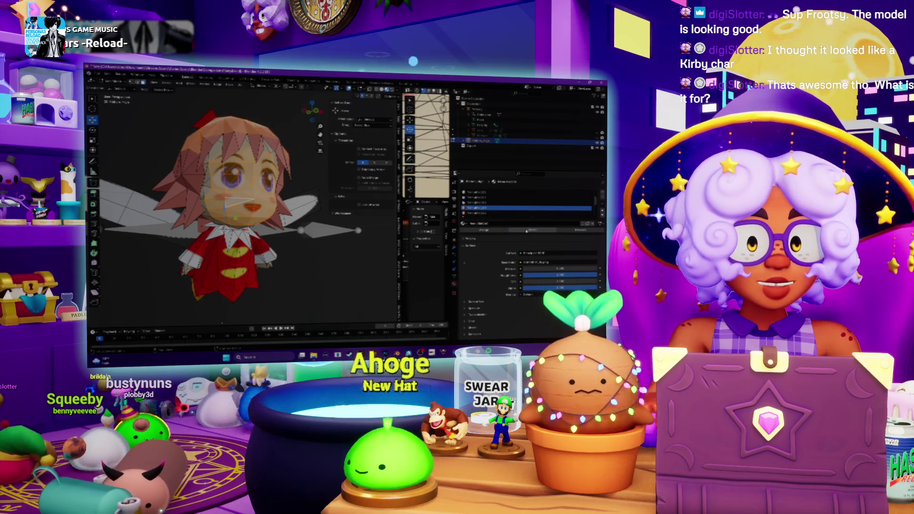
key("ctrl+z")
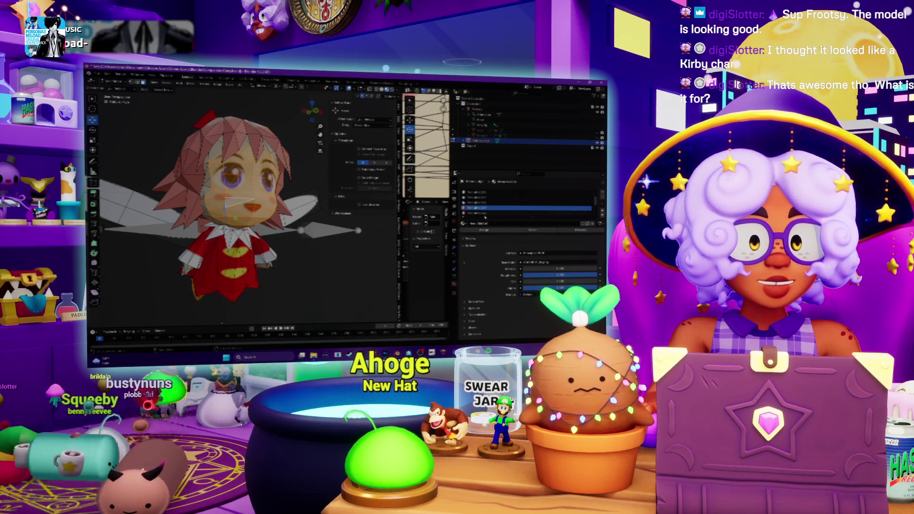
Switch between the third, fourth and fifth material slots to compare them
left_click(486, 215)
left_click(481, 203)
left_click(478, 208)
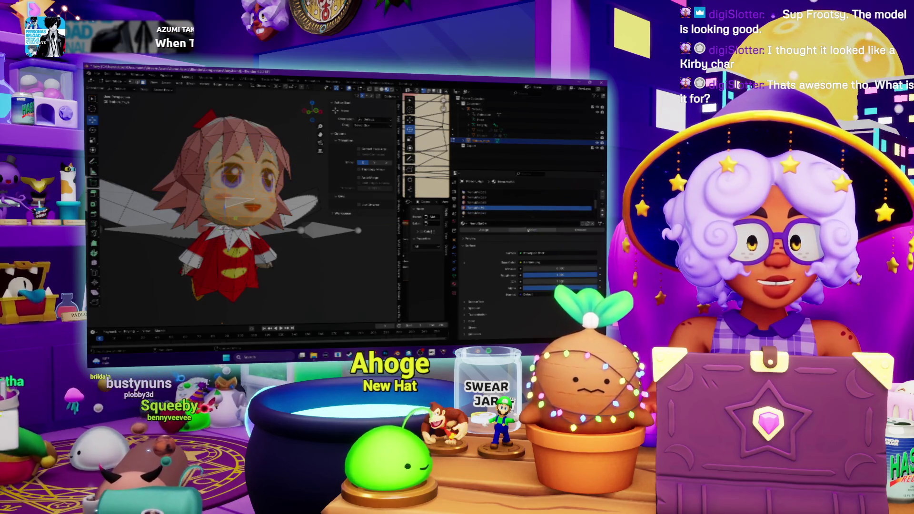
left_click(482, 204)
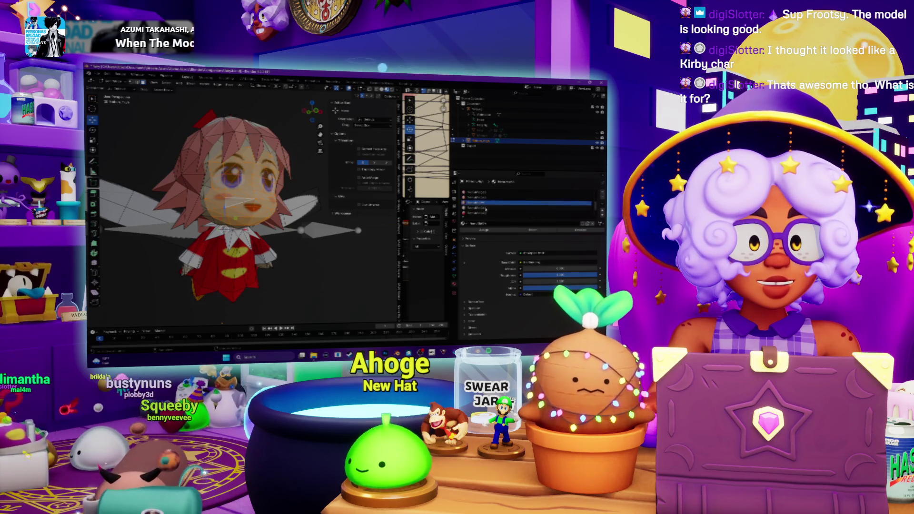
left_click(485, 209)
Orbit around the fairy's head from below and above, toggling X-ray on and off with Alt+Z
mouse_move(238, 224)
middle_mouse_down()
mouse_move(238, 171)
mouse_move(209, 191)
mouse_move(223, 210)
middle_mouse_up()
middle_click_drag(161, 285, 144, 297)
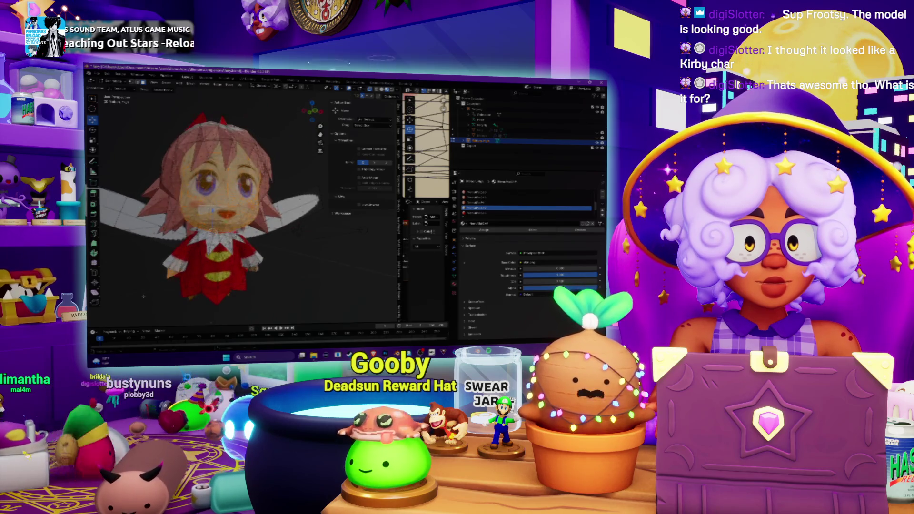
mouse_move(287, 256)
middle_mouse_down()
mouse_move(329, 272)
mouse_move(314, 269)
middle_mouse_up()
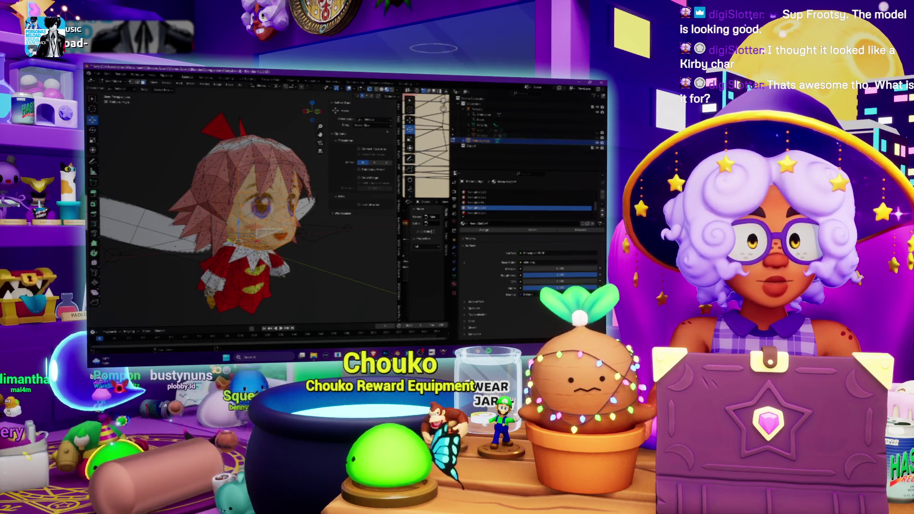
key("alt+z")
middle_click_drag(314, 269, 294, 143)
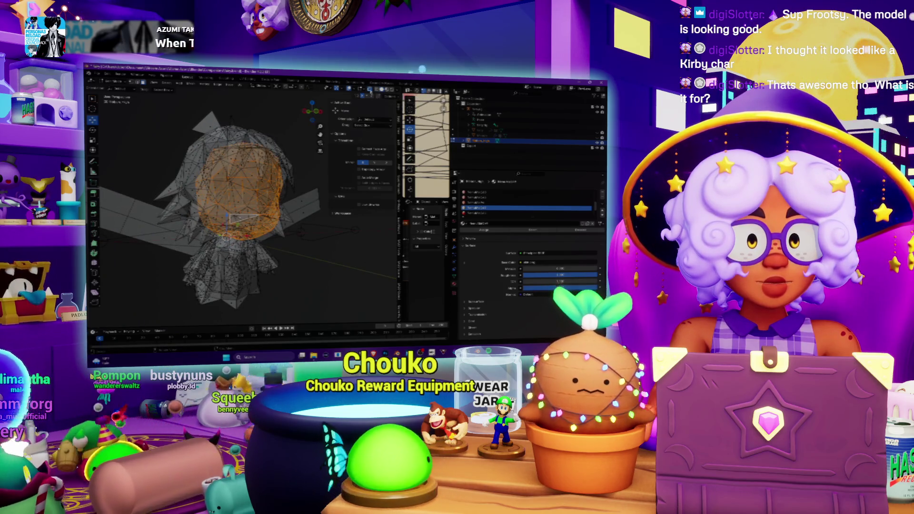
key("alt+z")
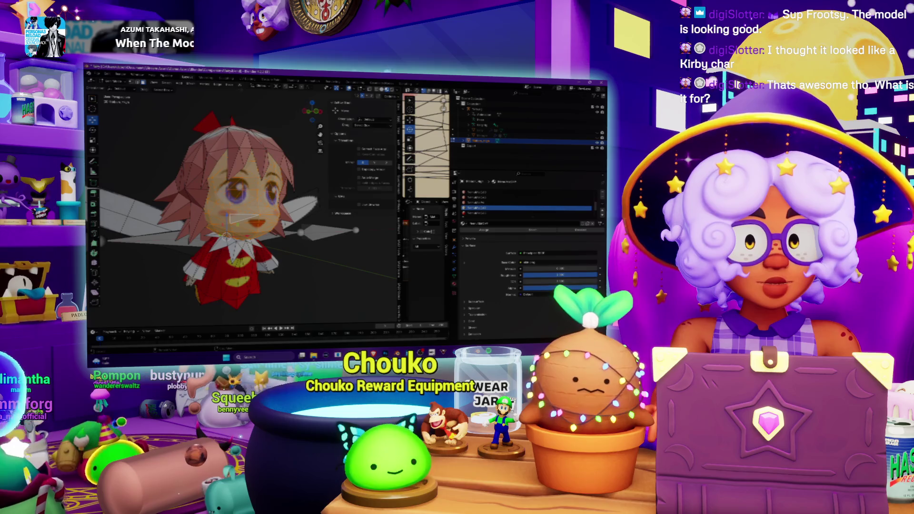
Close the UV menu without changes and return to Object Mode to view the whole fairy
left_click(239, 85)
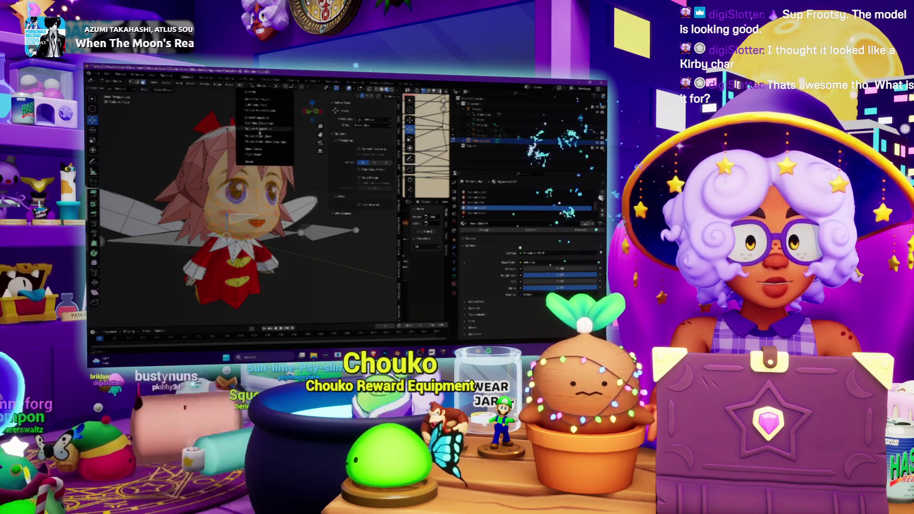
mouse_move(230, 85)
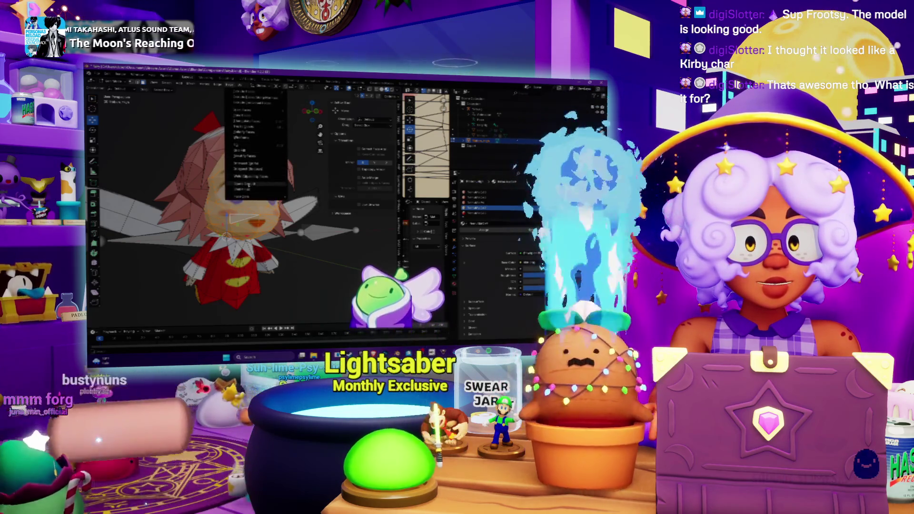
left_click(245, 184)
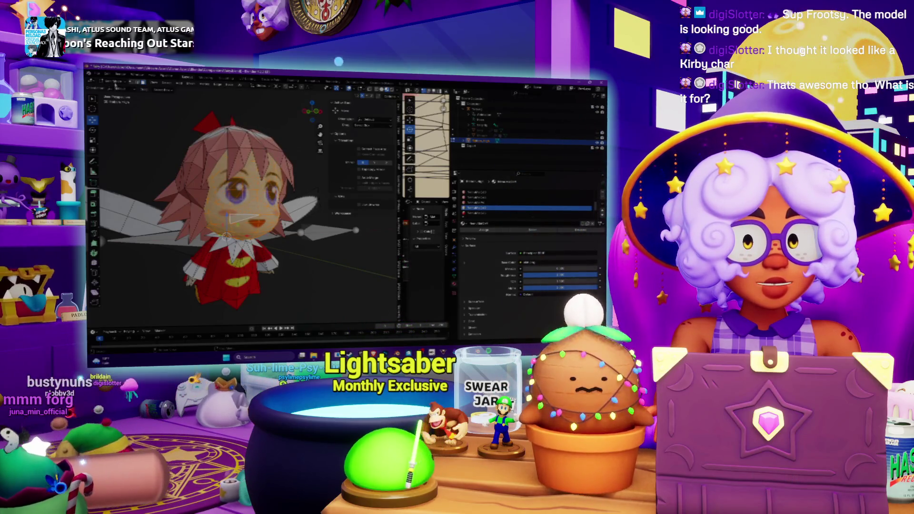
key("Tab")
middle_click_drag(157, 143, 104, 157)
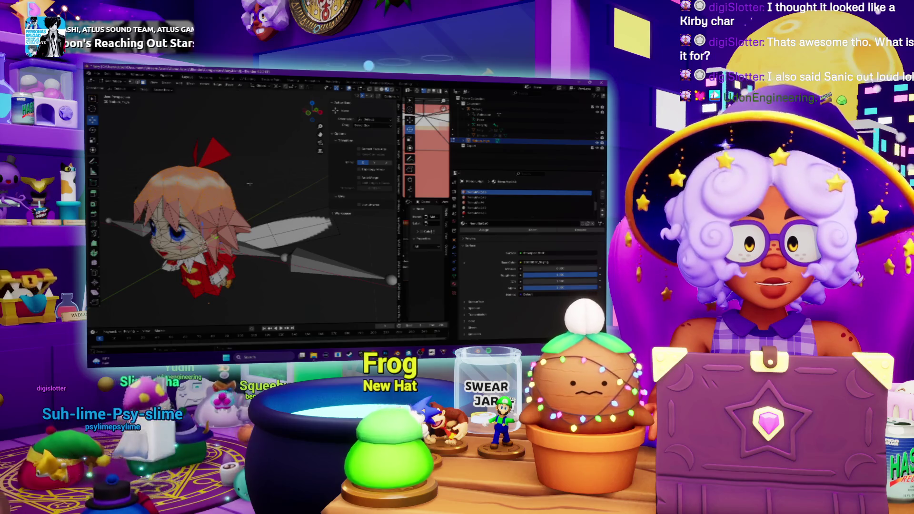
Reselect the fairy in Object Mode, re-enter Edit Mode and clear the selection
key("Tab")
mouse_move(157, 143)
middle_mouse_down()
mouse_move(227, 133)
mouse_move(205, 134)
middle_mouse_up()
left_click(228, 132)
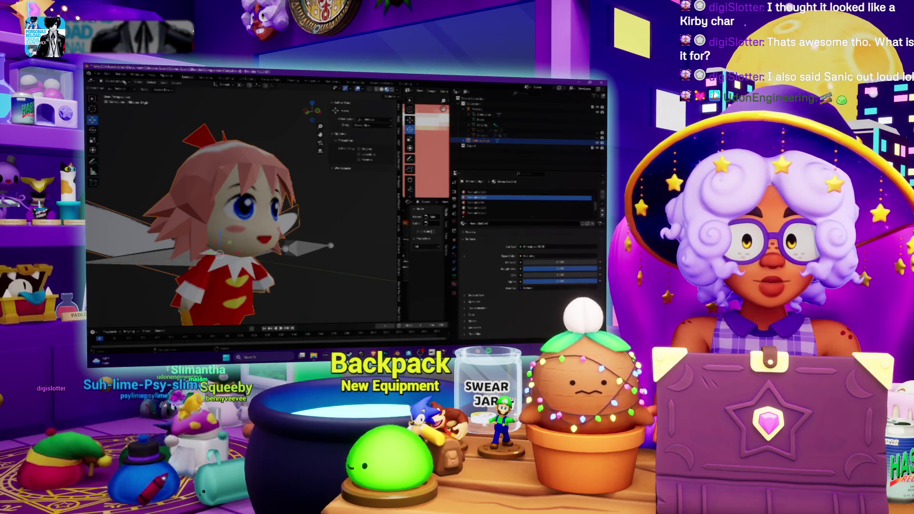
key("Tab")
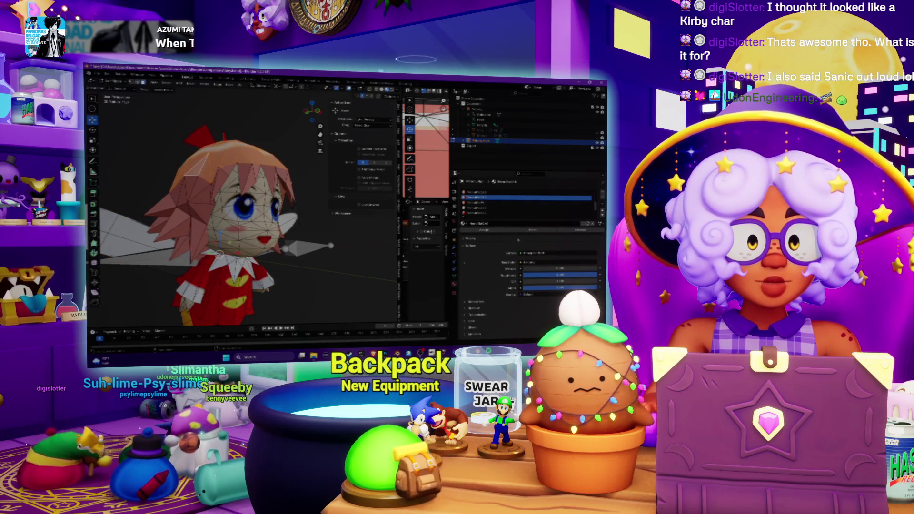
key("alt+a")
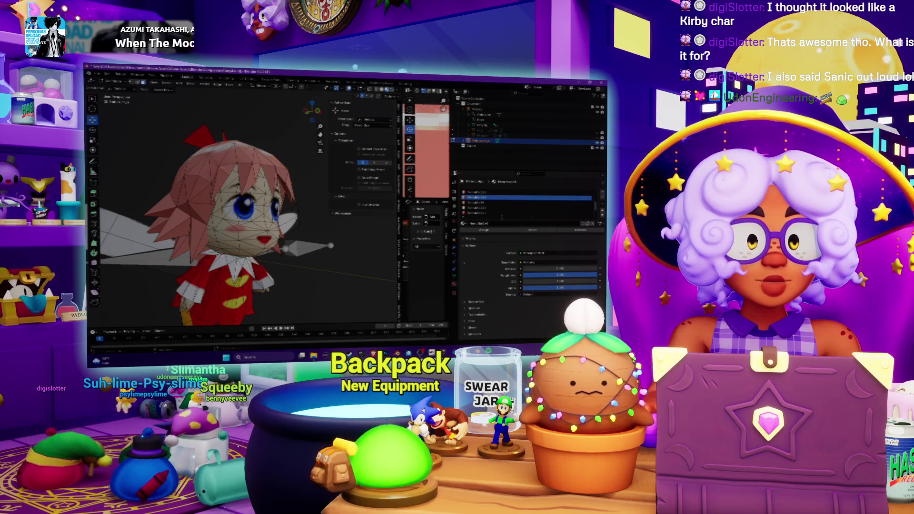
Select the hair faces through their material slot in Material Properties
left_click(483, 203)
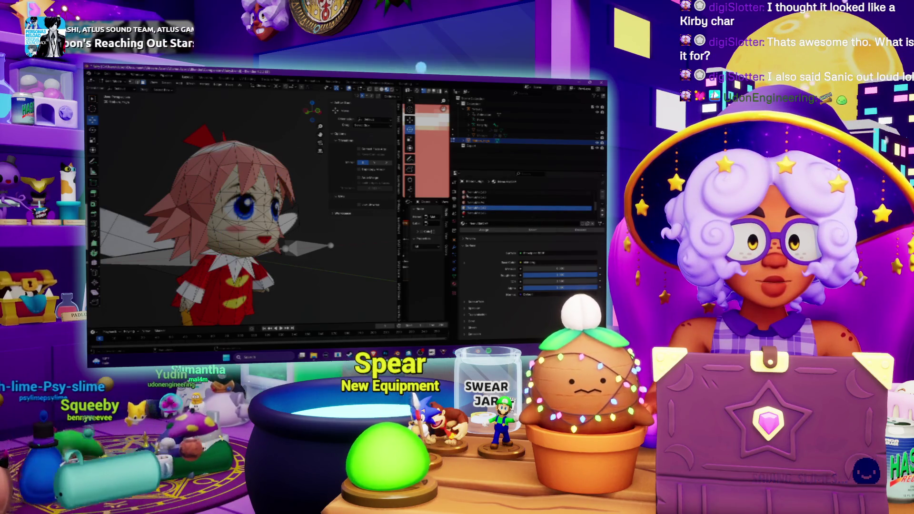
left_click(472, 196)
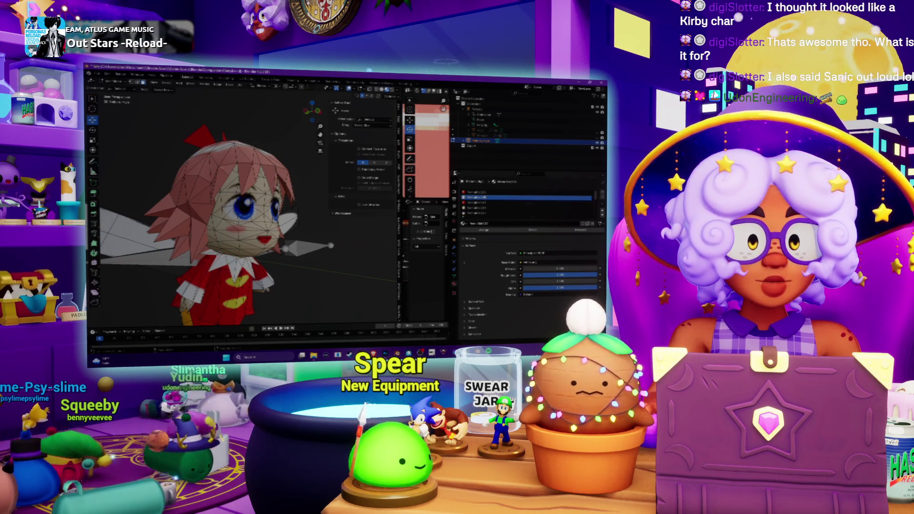
left_click(532, 231)
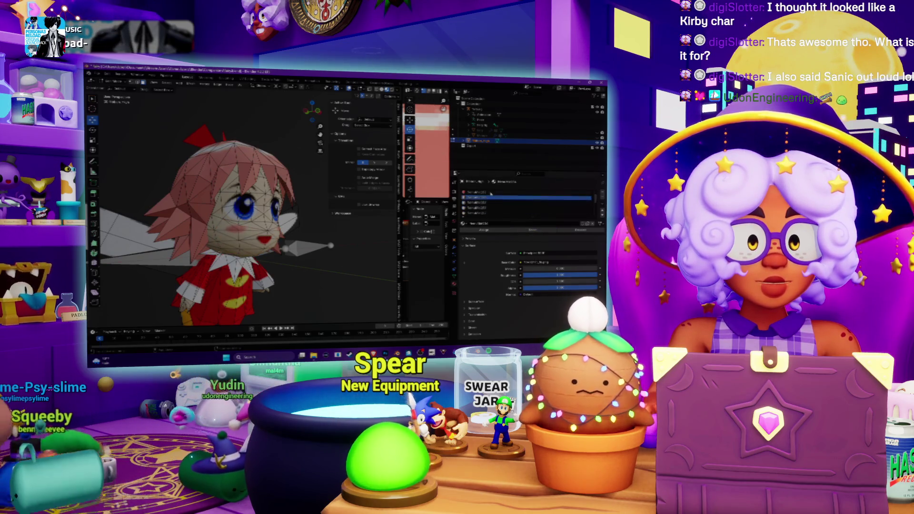
left_click(533, 230)
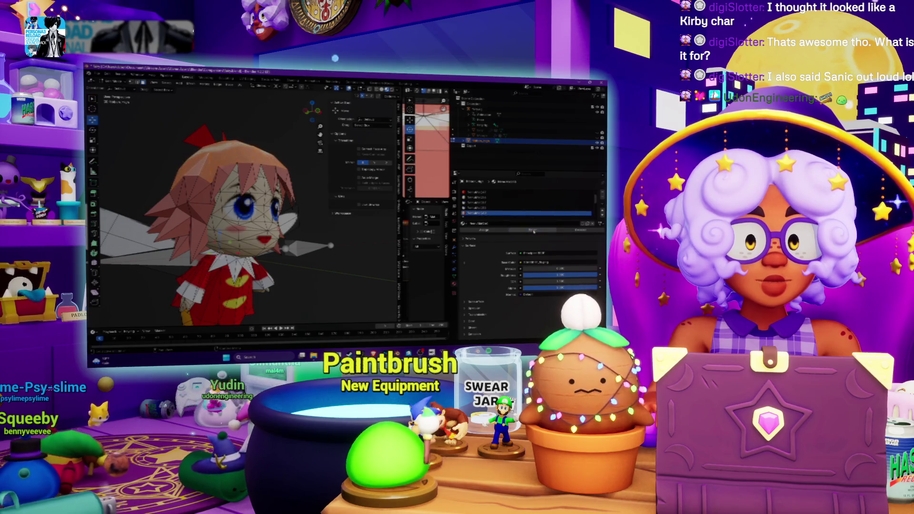
key("alt+a")
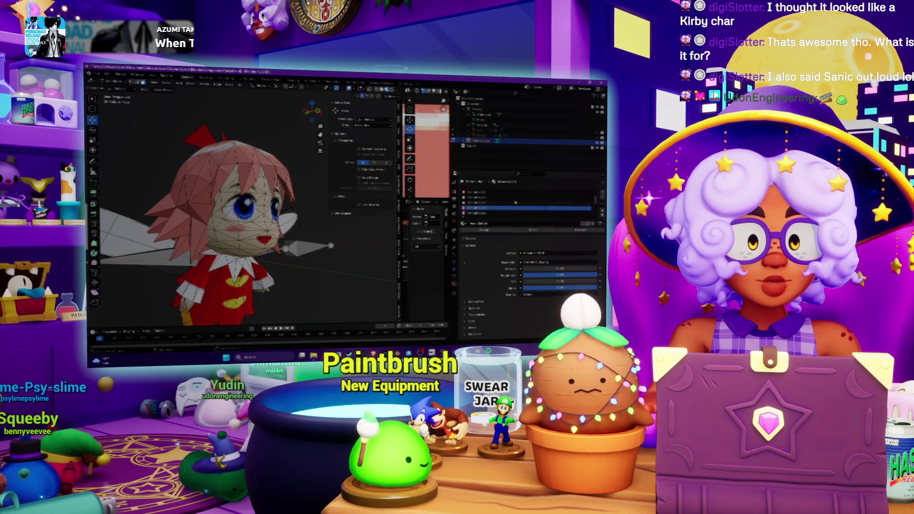
left_click(540, 232)
middle_click_drag(253, 121, 243, 120)
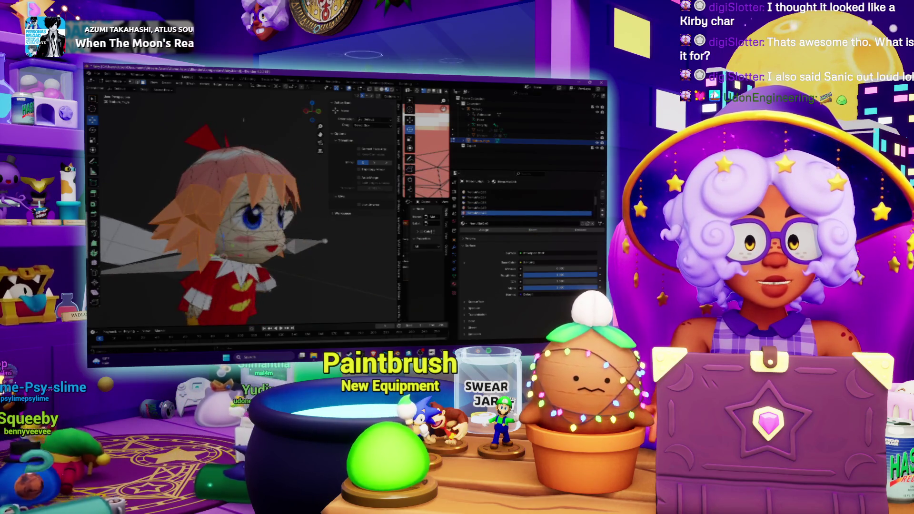
left_click(228, 87)
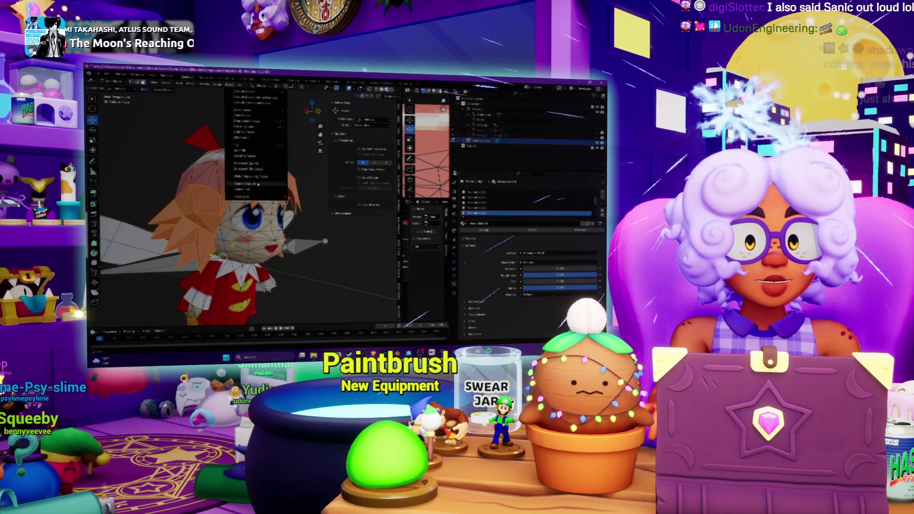
Apply Shade Smooth to the hair faces, then view the fairy in Object Mode from front and profile
left_click(247, 162)
key("Tab")
mouse_move(111, 176)
middle_mouse_down()
mouse_move(155, 148)
mouse_move(134, 152)
mouse_move(200, 147)
mouse_move(194, 141)
mouse_move(216, 175)
middle_mouse_up()
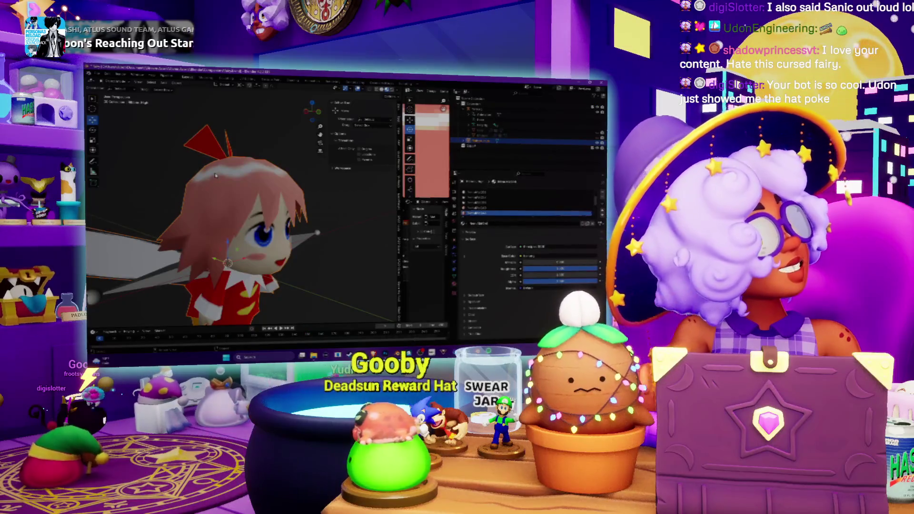
middle_click_drag(214, 214, 243, 217)
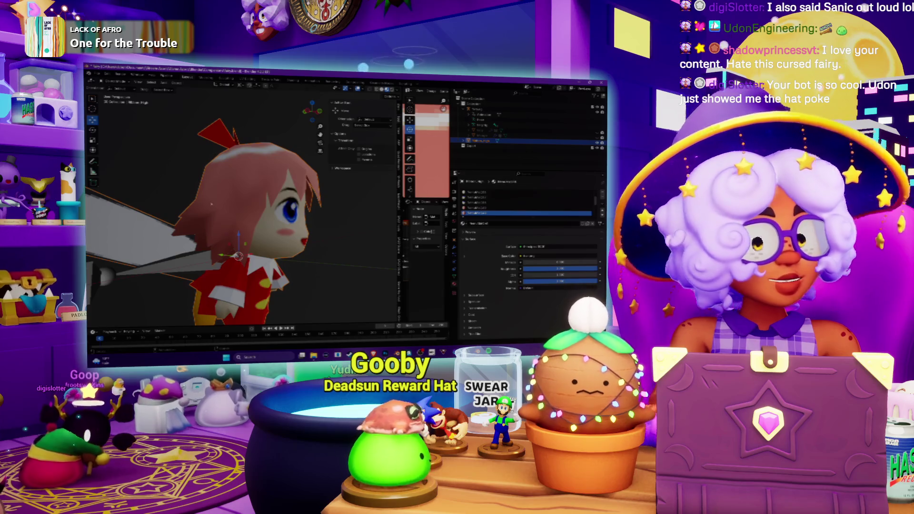
Put the fairy into Edit Mode, deselect everything, and orbit to the top of the head and bow
scroll(178, 209, "up", 2)
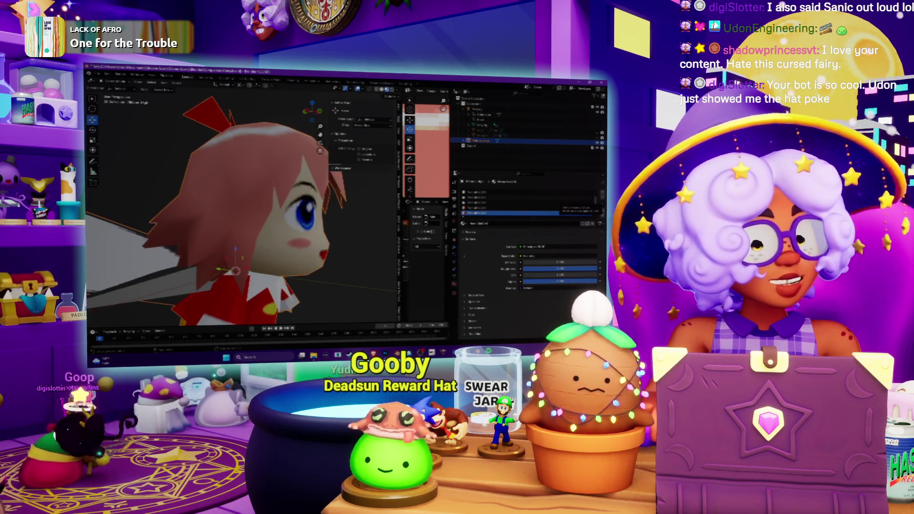
middle_click_drag(218, 235, 235, 227)
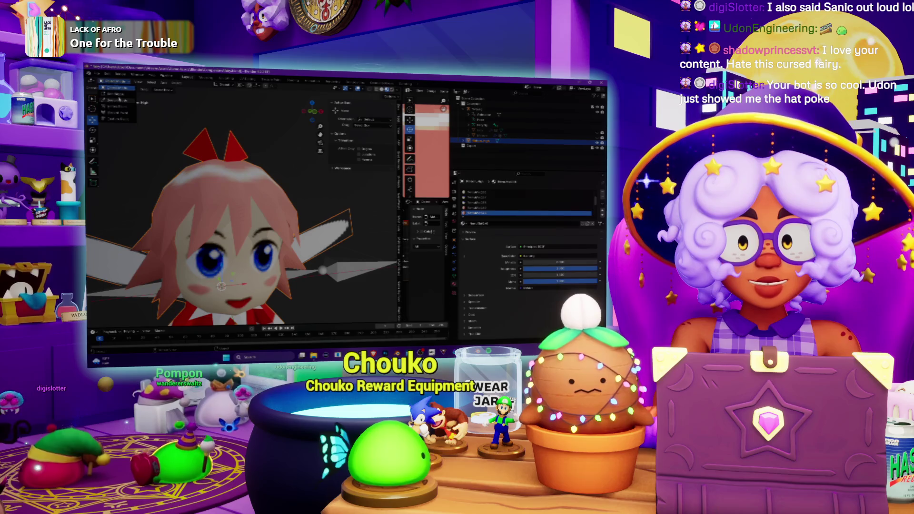
left_click(118, 97)
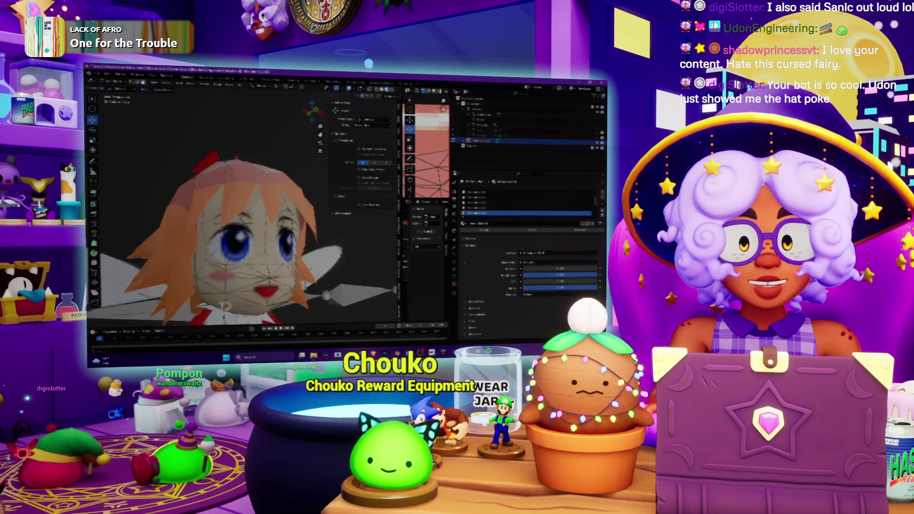
middle_click_drag(235, 227, 235, 216)
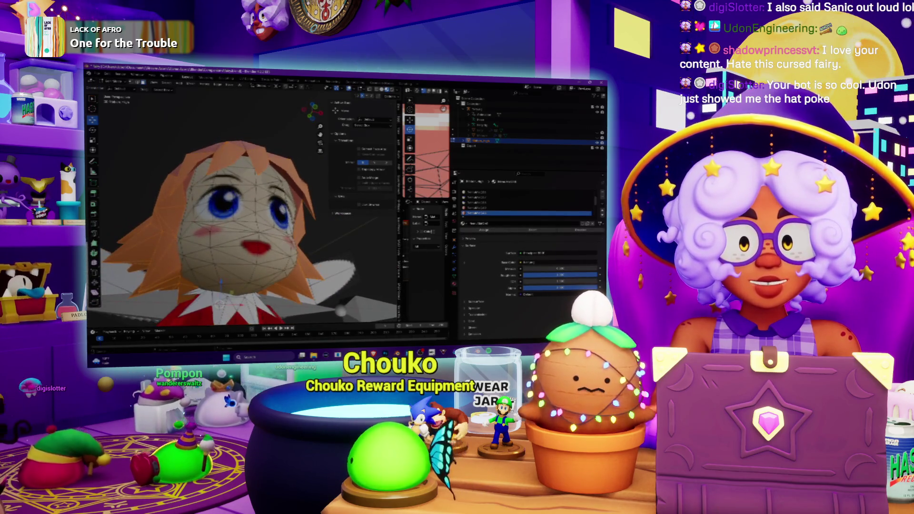
scroll(268, 199, "up", 4)
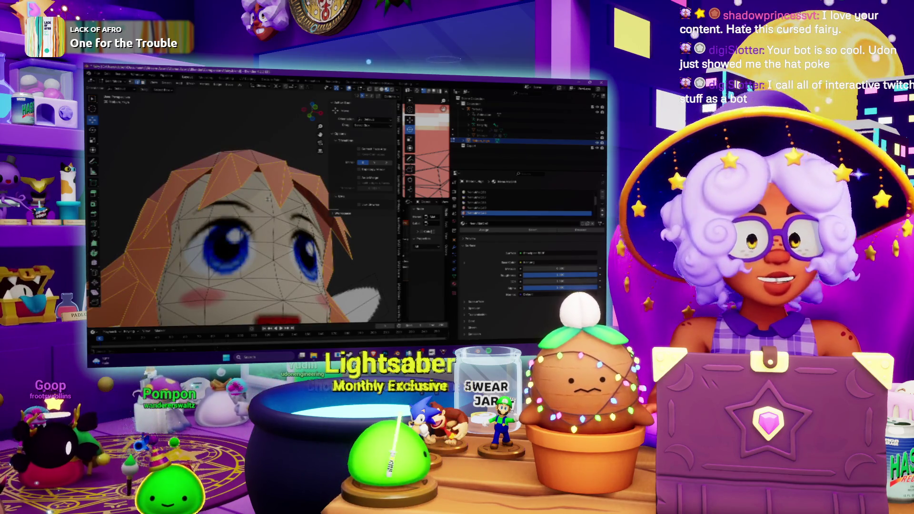
key("alt+a")
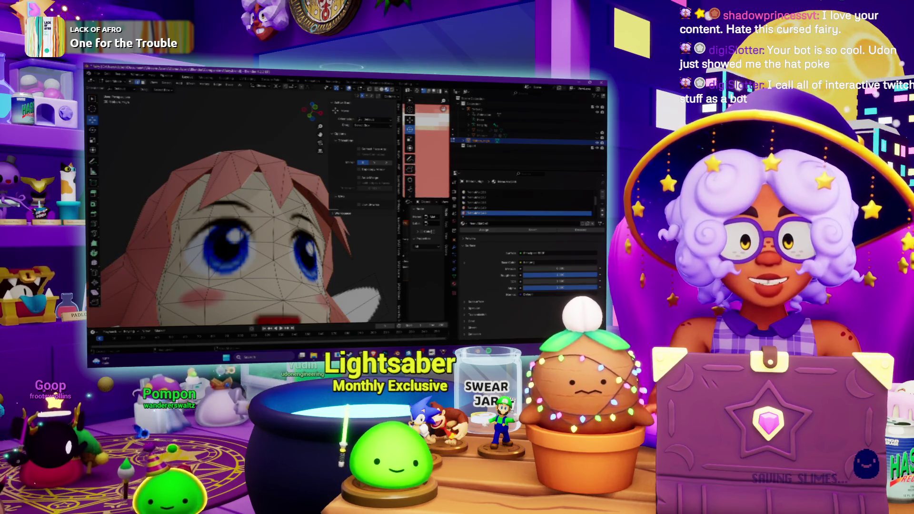
mouse_move(291, 215)
middle_mouse_down()
mouse_move(304, 234)
mouse_move(305, 191)
mouse_move(315, 236)
mouse_move(283, 215)
middle_mouse_up()
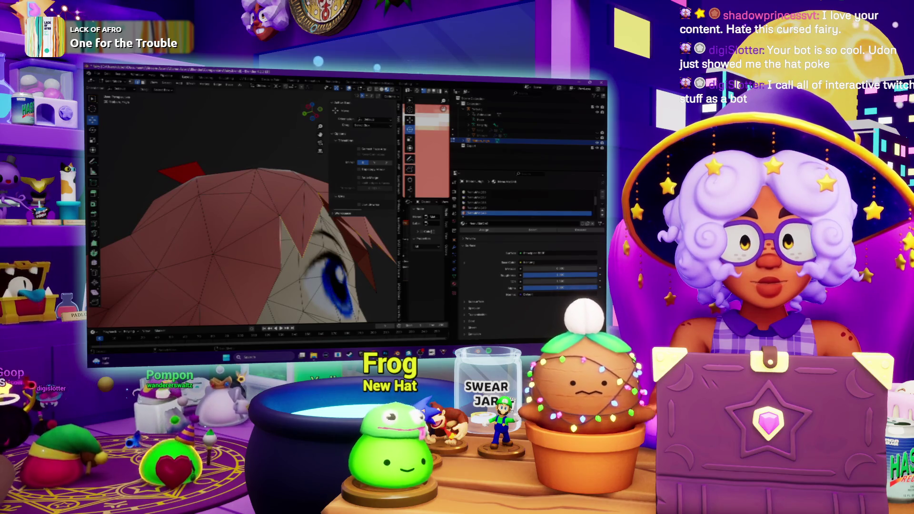
left_click(218, 85)
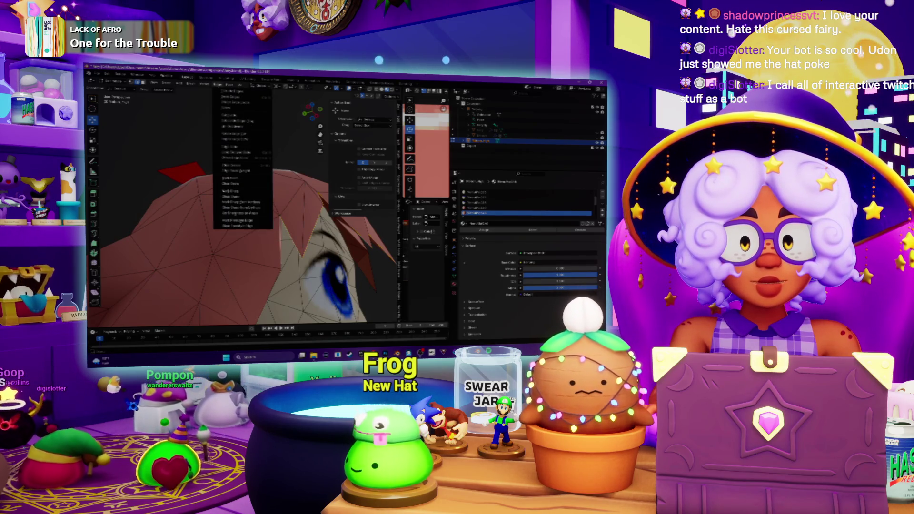
Mark the selected hair edges as sharp and orbit around the face to check them
left_click(231, 193)
middle_click_drag(231, 193, 200, 192)
scroll(243, 205, "down", 3)
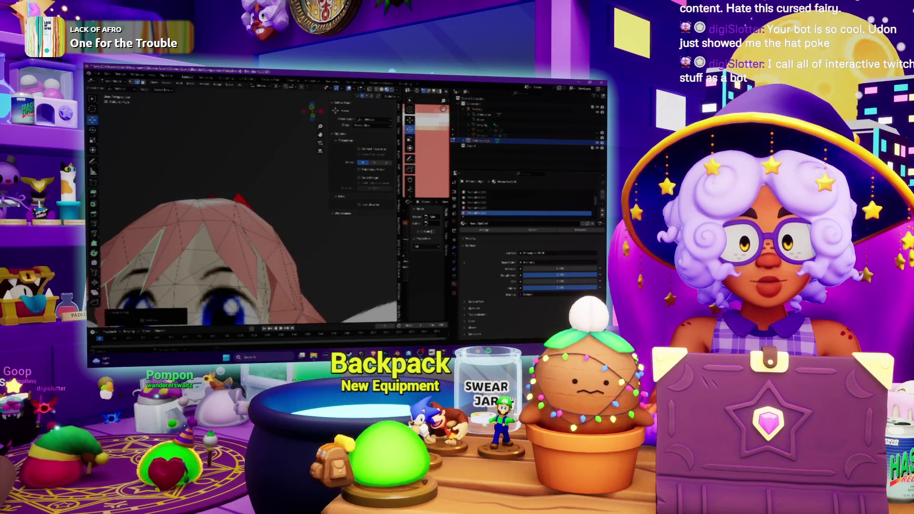
middle_click_drag(247, 190, 229, 224)
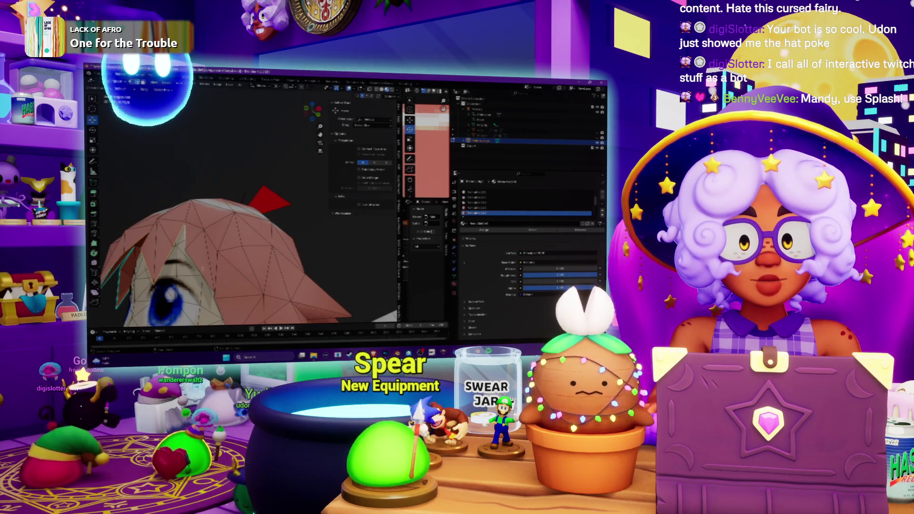
middle_click_drag(229, 224, 224, 205)
middle_click_drag(228, 214, 229, 259)
middle_click_drag(229, 215, 205, 183)
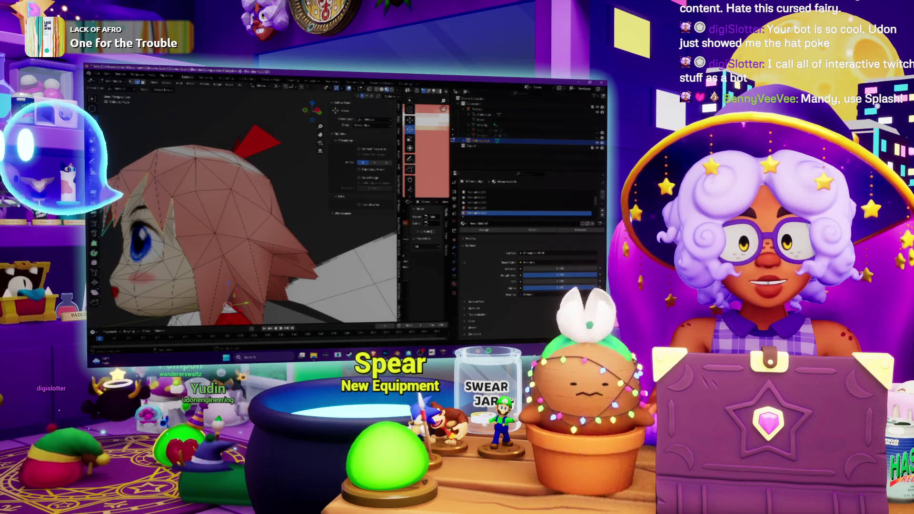
mouse_move(238, 214)
middle_mouse_down()
mouse_move(272, 204)
mouse_move(222, 207)
middle_mouse_up()
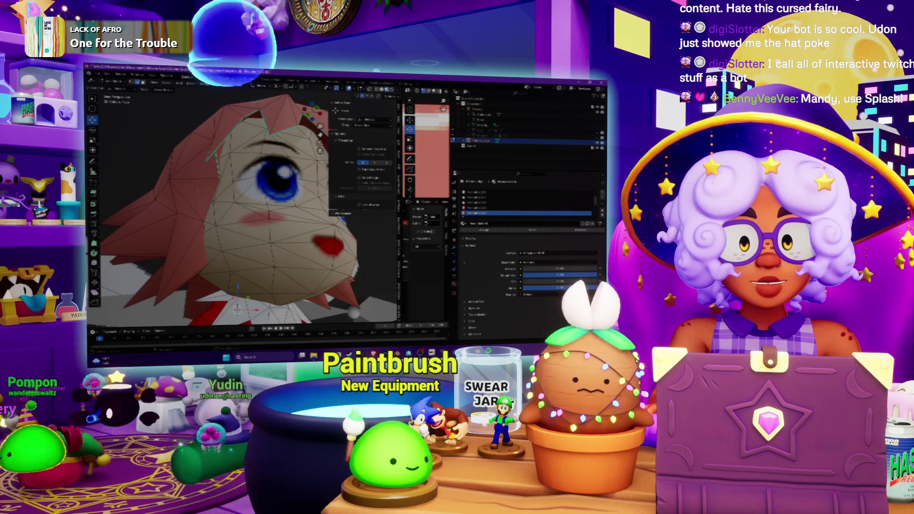
Mark seams on several hair edge loops around the left, back and front of the head
key("ctrl+e")
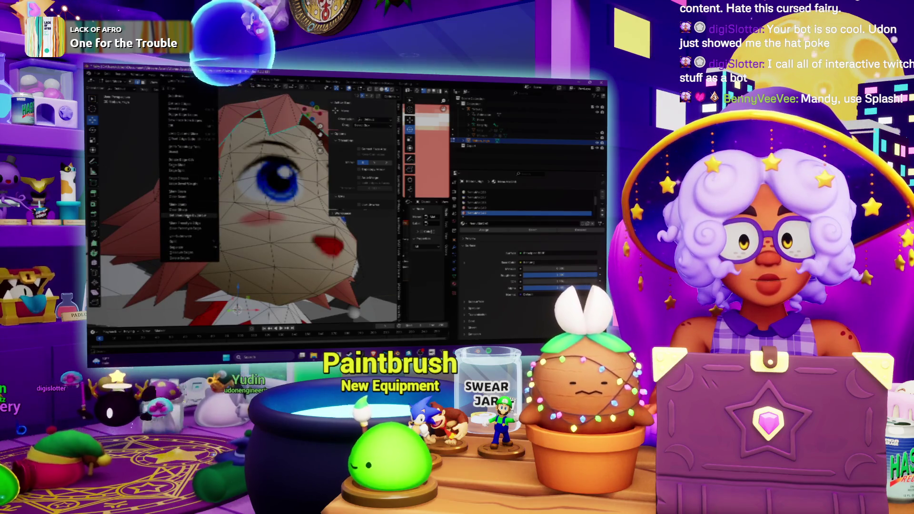
left_click(189, 217)
mouse_move(189, 218)
middle_mouse_down()
mouse_move(165, 218)
mouse_move(248, 241)
mouse_move(229, 243)
middle_mouse_up()
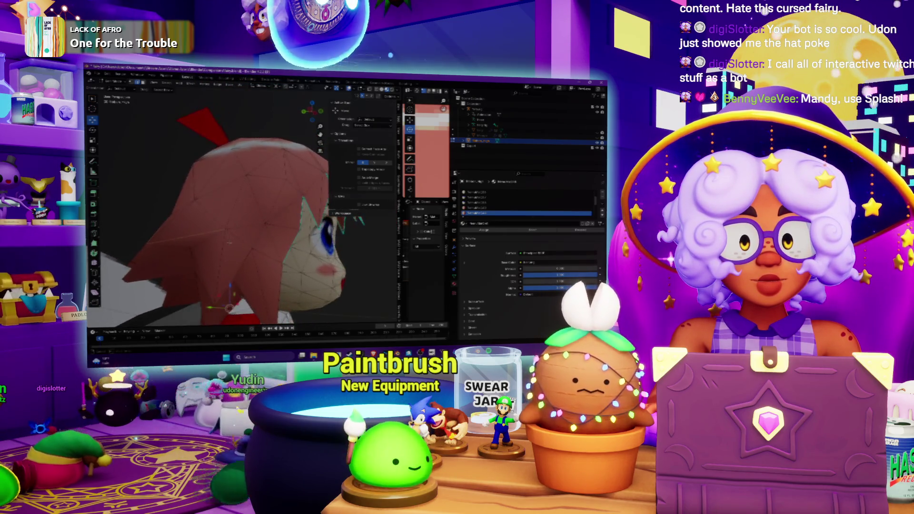
right_click(197, 237)
left_click(196, 237)
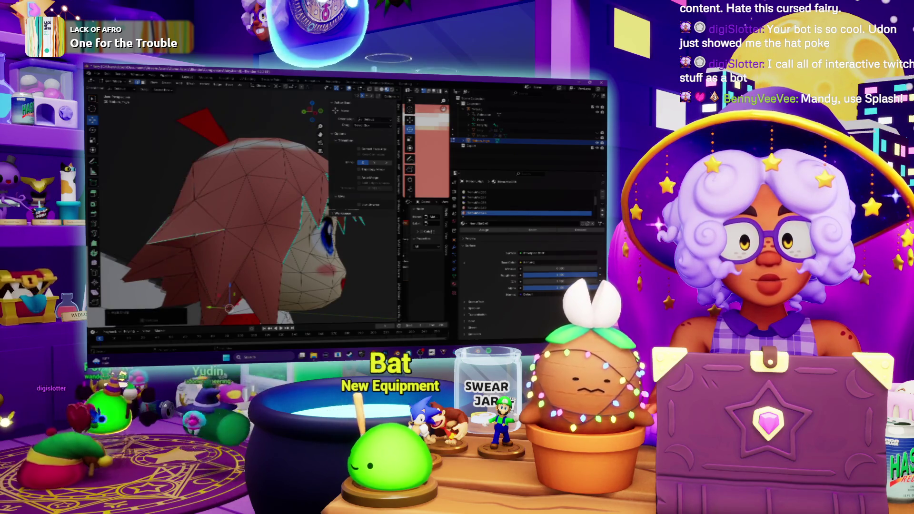
mouse_move(196, 236)
middle_mouse_down()
mouse_move(219, 222)
mouse_move(228, 225)
mouse_move(205, 237)
mouse_move(241, 232)
middle_mouse_up()
right_click(205, 235)
left_click(197, 237)
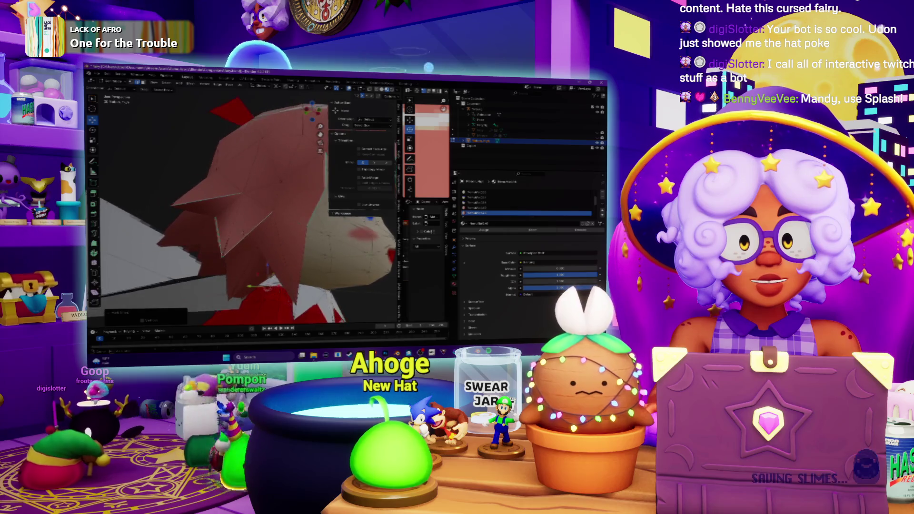
right_click(225, 207)
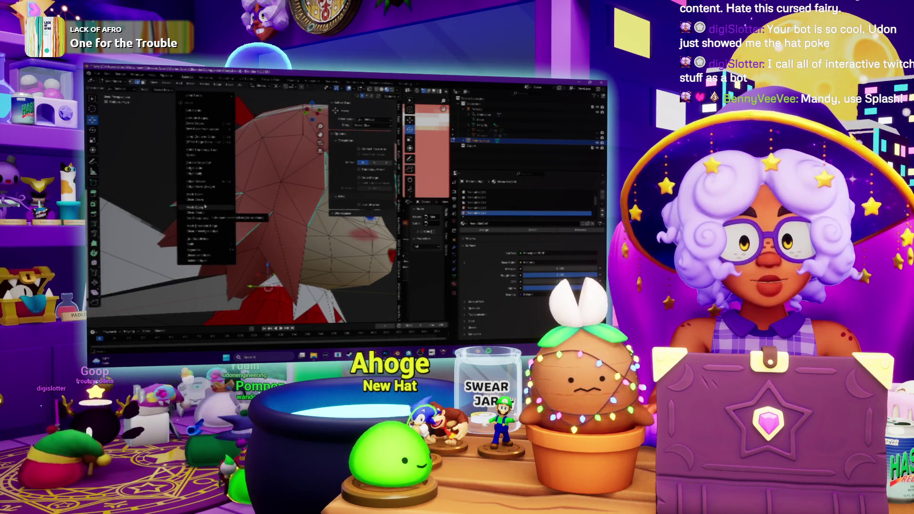
left_click(206, 207)
middle_click_drag(206, 207, 230, 221)
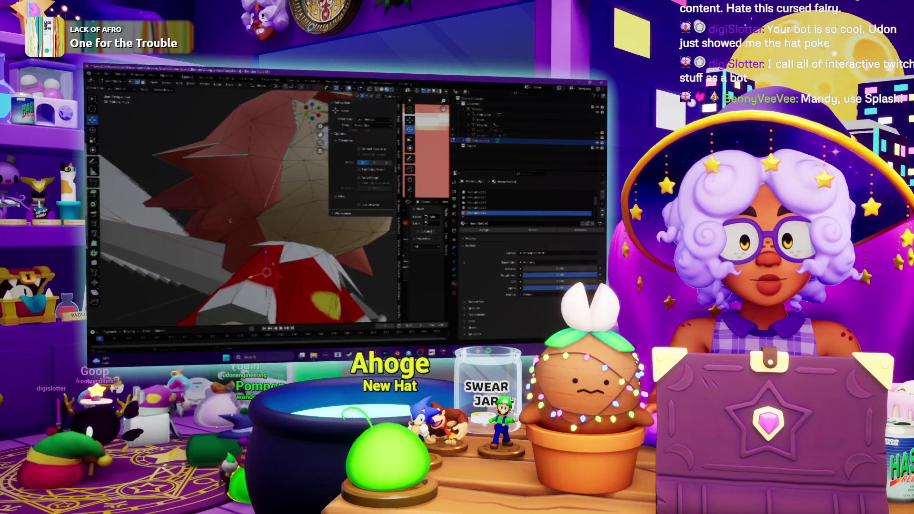
left_click(251, 200, "alt")
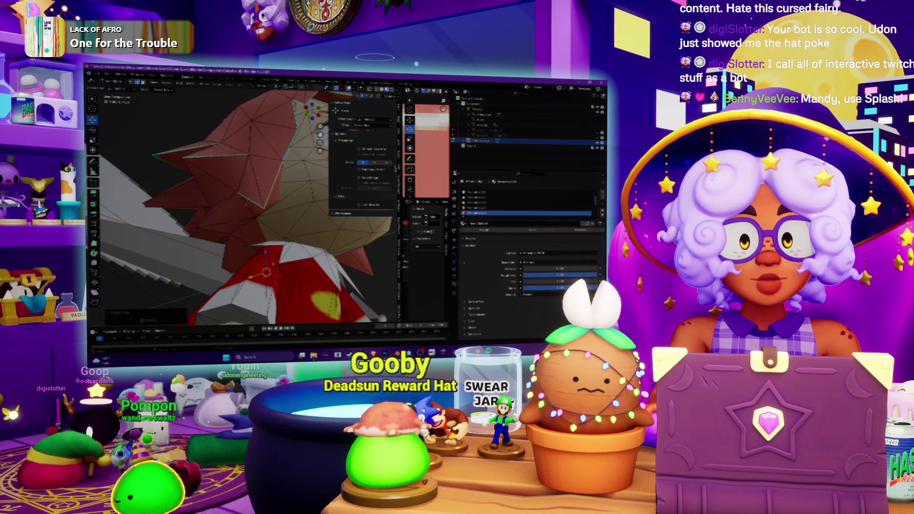
Mark seams on two more hair edge loops at the side-back of the head
middle_click_drag(240, 218, 230, 239)
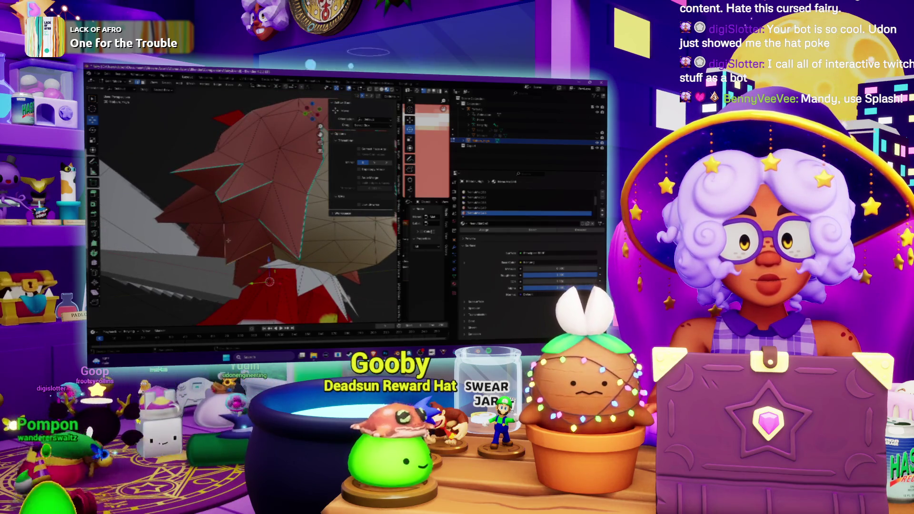
key("KP_1")
mouse_move(229, 238)
middle_mouse_down()
mouse_move(285, 243)
mouse_move(295, 264)
mouse_move(210, 224)
mouse_move(224, 180)
mouse_move(211, 182)
middle_mouse_up()
right_click(267, 255)
right_click(217, 234)
left_click(206, 234)
right_click(211, 181)
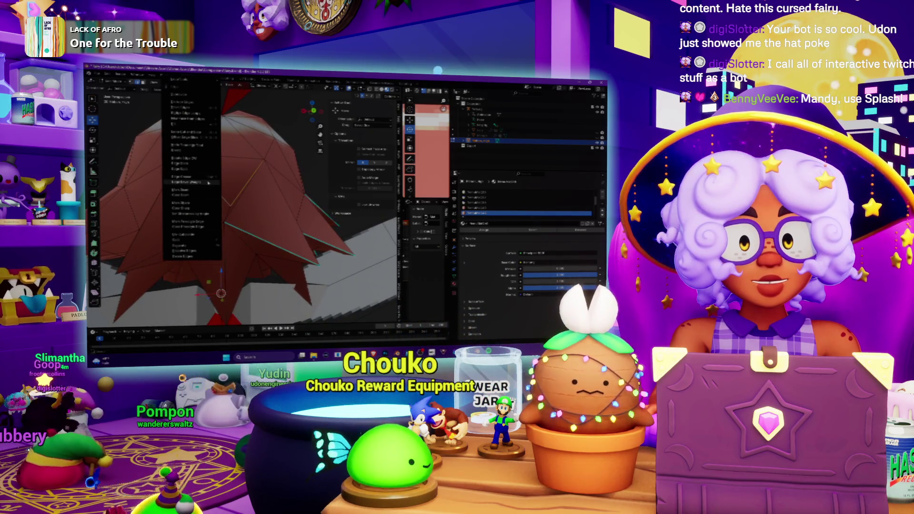
left_click(196, 190)
Mark a seam on another hair edge loop and orbit around the spikes to check the seams
middle_click_drag(195, 189, 214, 179)
mouse_move(222, 240)
middle_mouse_down()
mouse_move(207, 223)
mouse_move(186, 230)
middle_mouse_up()
left_click(207, 222, "alt")
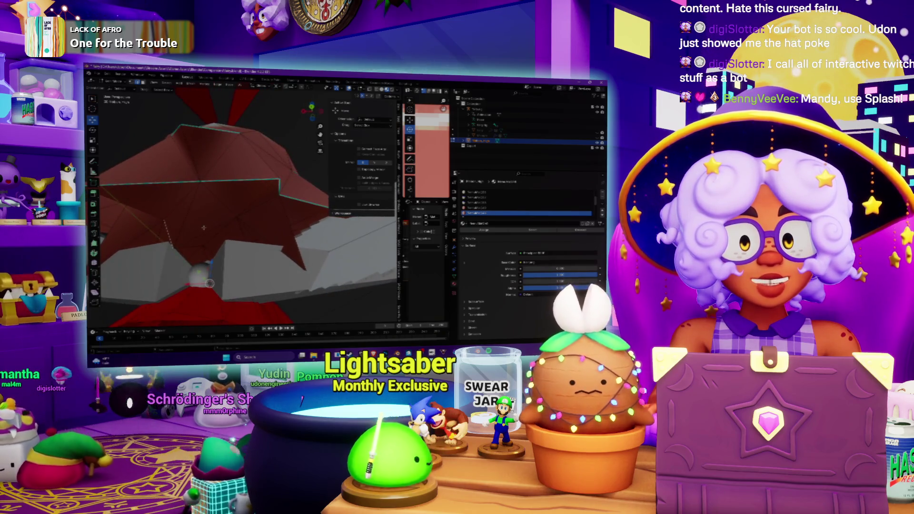
right_click(203, 228)
left_click(204, 229)
mouse_move(204, 229)
middle_mouse_down()
mouse_move(371, 243)
mouse_move(362, 229)
middle_mouse_up()
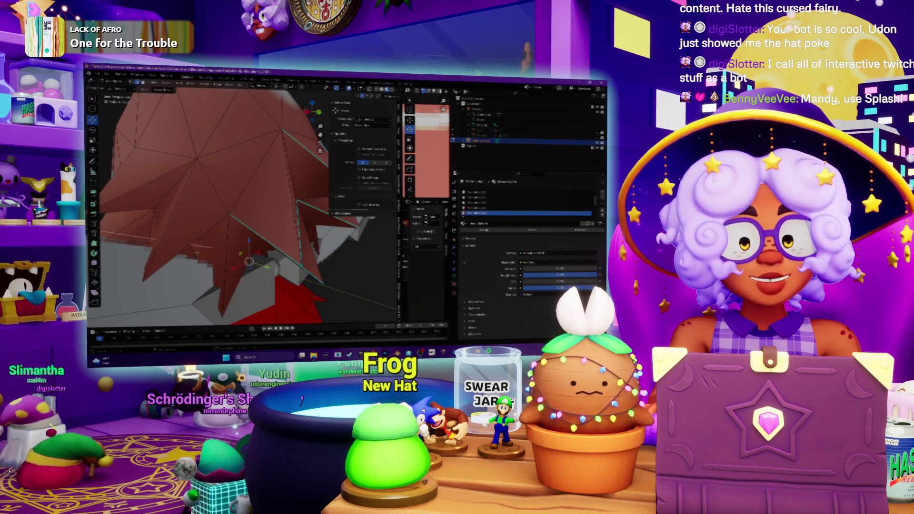
middle_click_drag(362, 229, 305, 212)
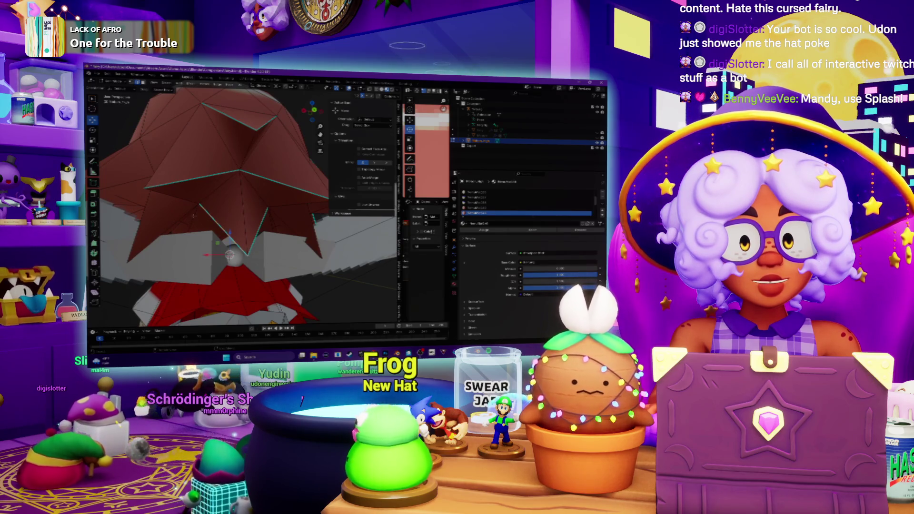
middle_click_drag(305, 212, 291, 208)
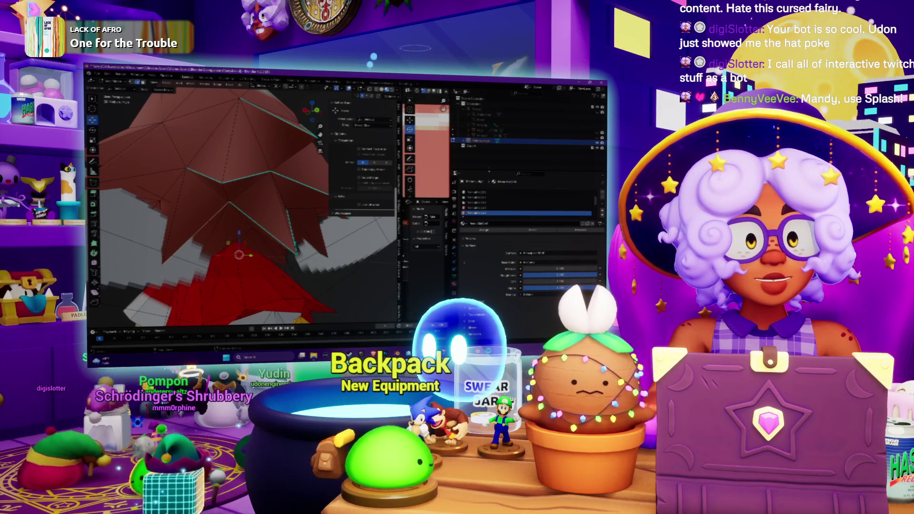
mouse_move(315, 212)
middle_mouse_down()
mouse_move(246, 224)
mouse_move(237, 217)
mouse_move(255, 223)
mouse_move(223, 186)
mouse_move(258, 207)
mouse_move(288, 209)
middle_mouse_up()
Mark two more selections of hair edges as sharp
right_click(244, 191)
left_click(234, 203)
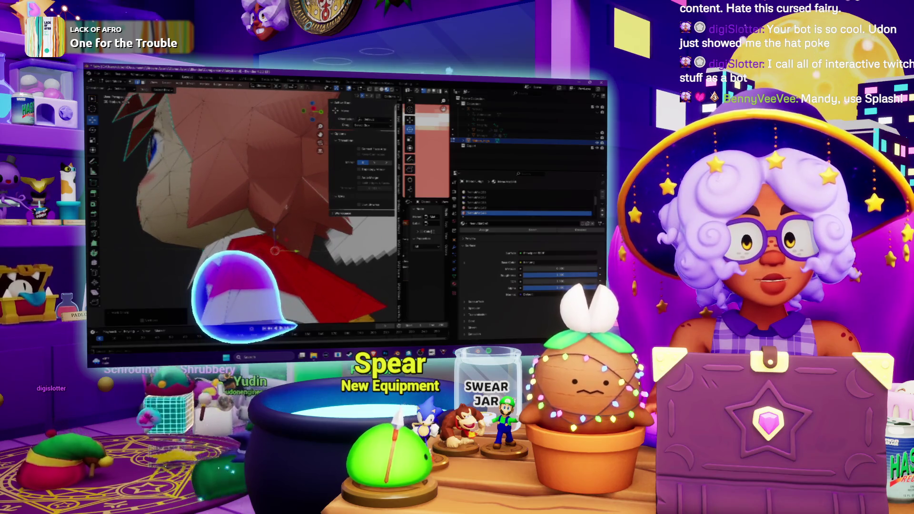
right_click(289, 197)
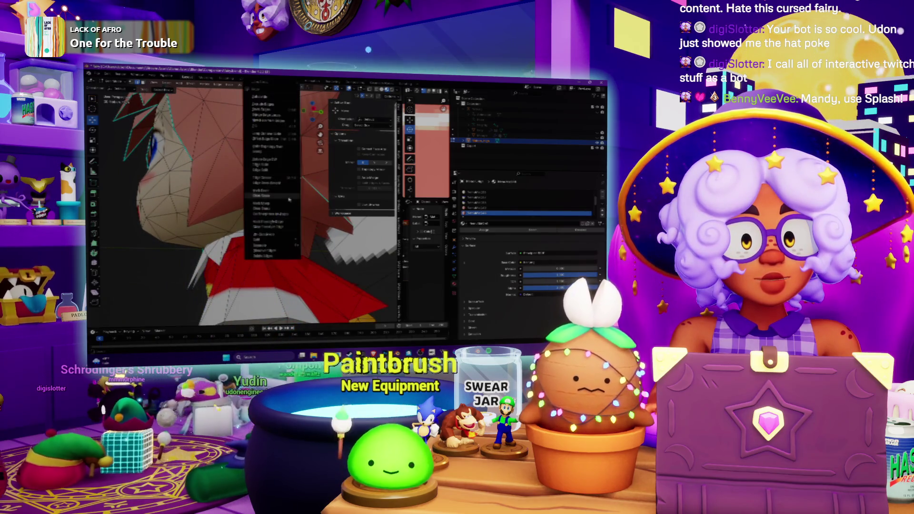
left_click(279, 204)
Mark further hair edges as seams and orbit around the hair to check them
middle_click_drag(279, 203, 241, 210)
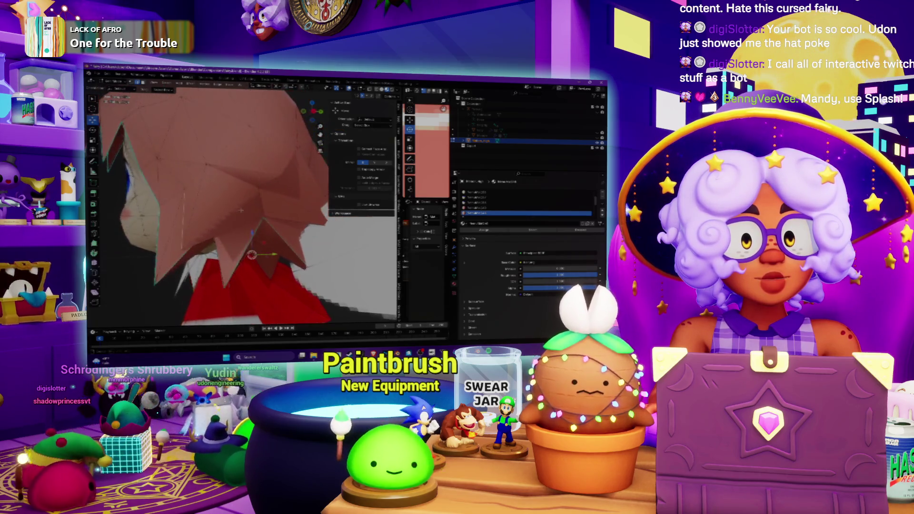
right_click(241, 204)
left_click(241, 204)
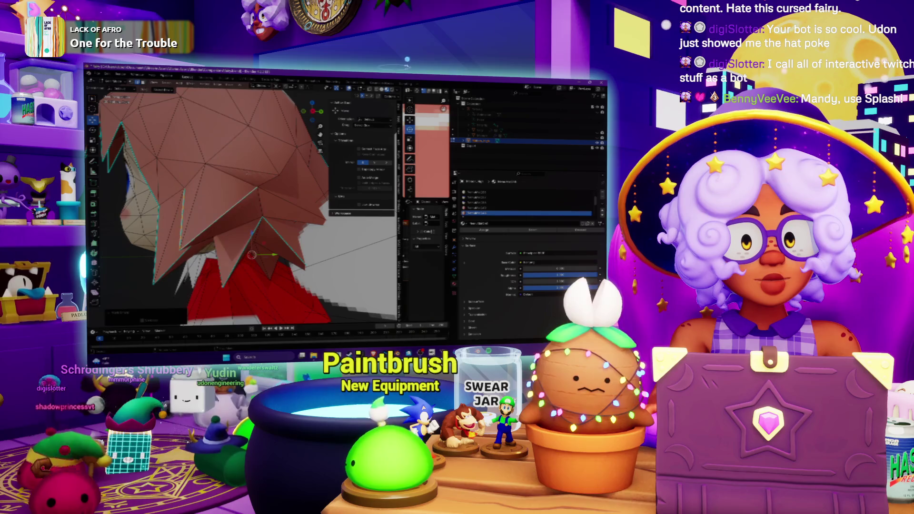
middle_click_drag(285, 164, 259, 172)
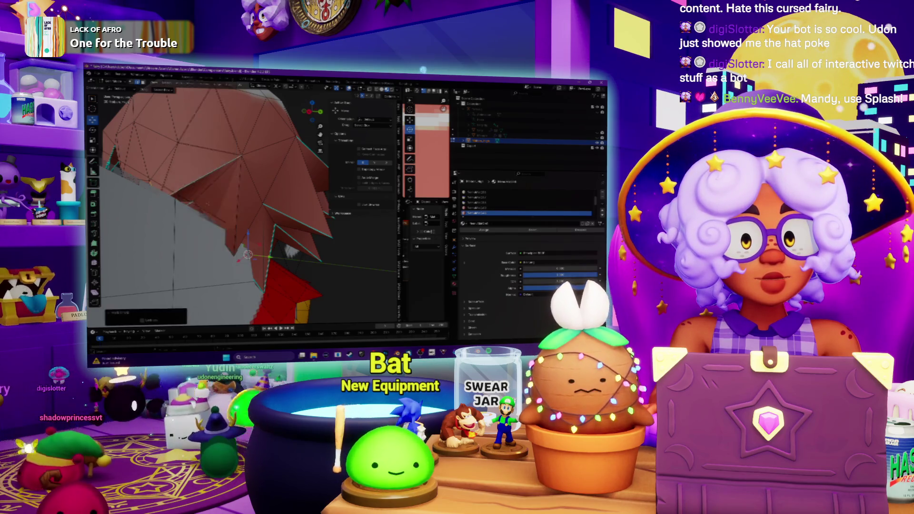
middle_click_drag(259, 172, 246, 178)
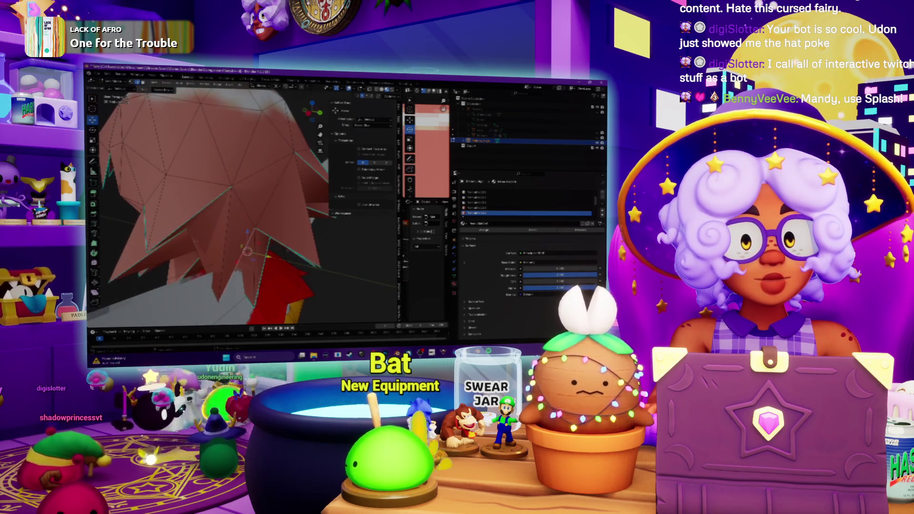
left_click(197, 244)
mouse_move(196, 243)
middle_mouse_down()
mouse_move(227, 236)
mouse_move(123, 191)
mouse_move(102, 193)
mouse_move(128, 180)
mouse_move(186, 181)
mouse_move(195, 200)
mouse_move(188, 186)
mouse_move(157, 185)
middle_mouse_up()
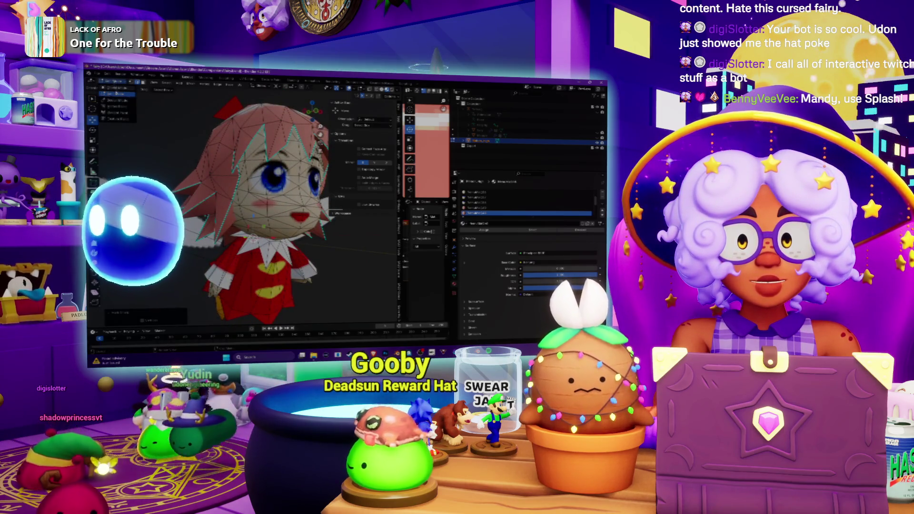
View the whole fairy front-on in Object Mode, then re-enter Edit Mode and mark another hair seam
left_click(116, 93)
mouse_move(124, 143)
middle_mouse_down()
mouse_move(133, 152)
mouse_move(104, 156)
middle_mouse_up()
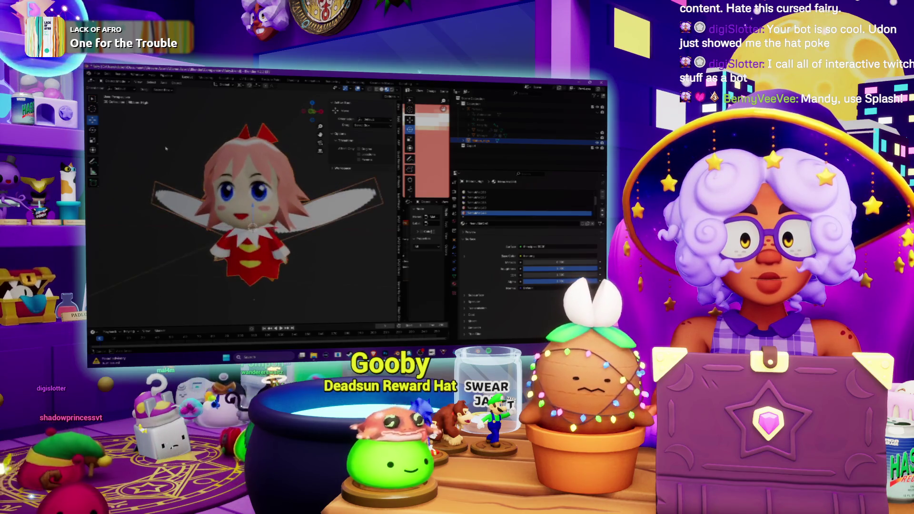
key("KP_1")
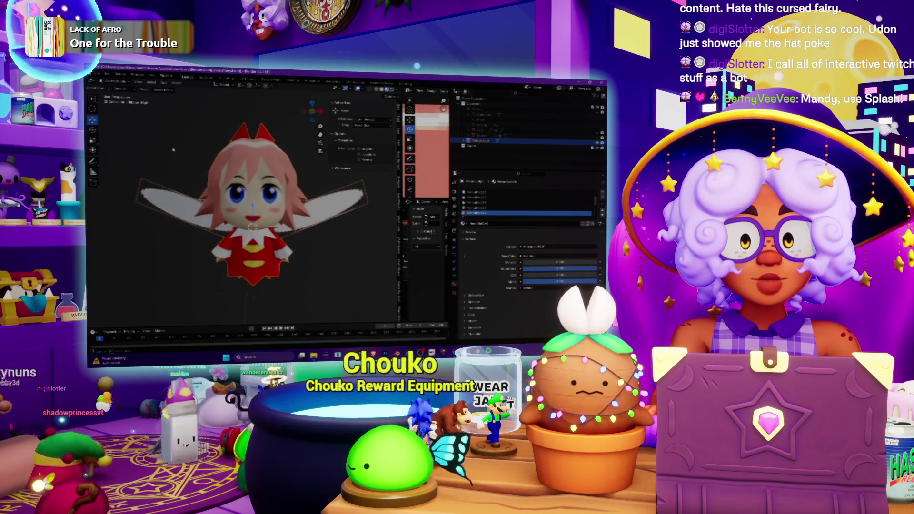
left_click(116, 89)
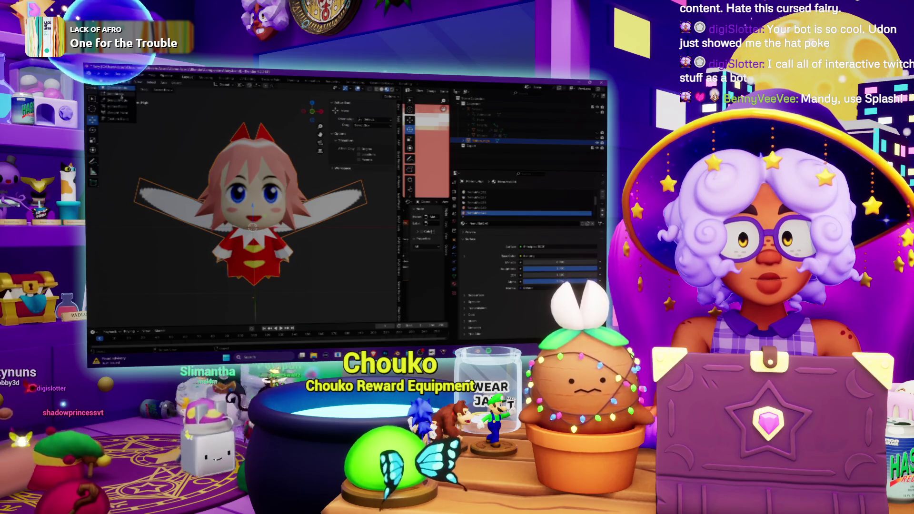
left_click(122, 97)
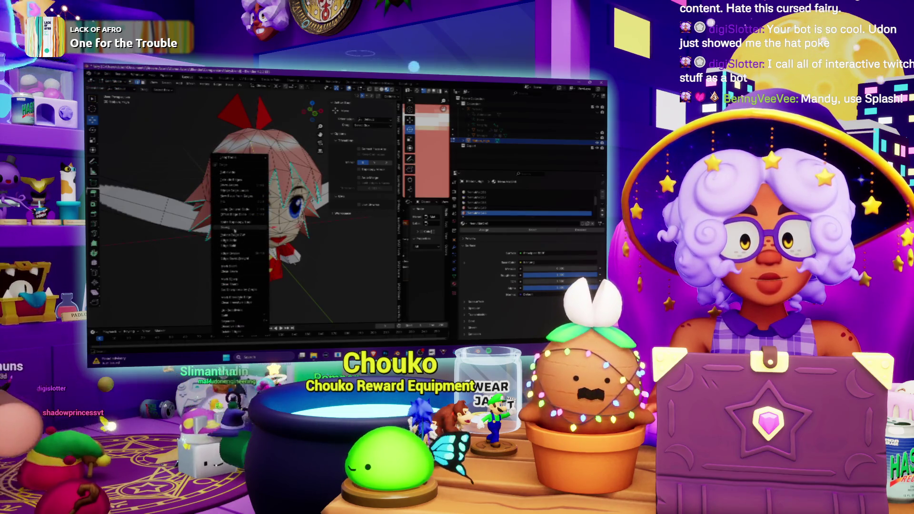
left_click(224, 273)
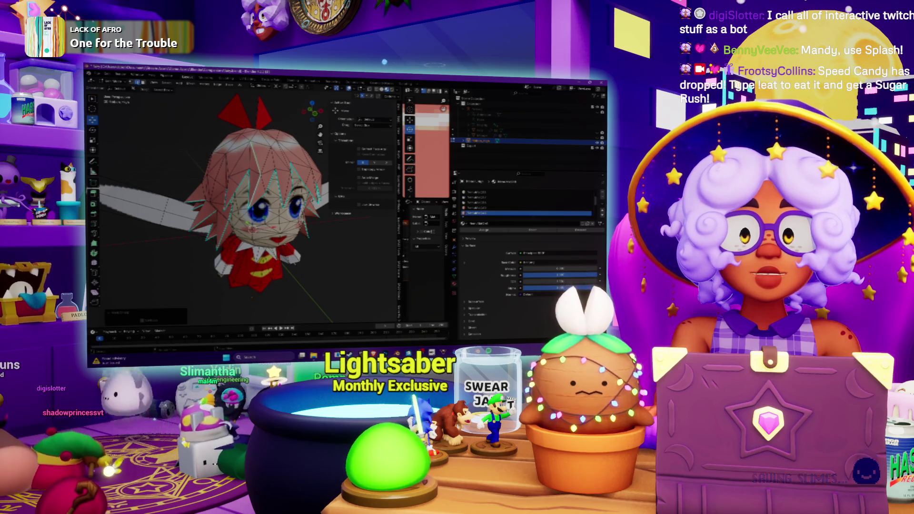
Mark a first set of hair edges as UV seams and check the fairy from the side
left_click(115, 89)
mouse_move(143, 133)
middle_mouse_down()
mouse_move(181, 136)
mouse_move(140, 133)
mouse_move(182, 126)
mouse_move(158, 130)
mouse_move(229, 136)
middle_mouse_up()
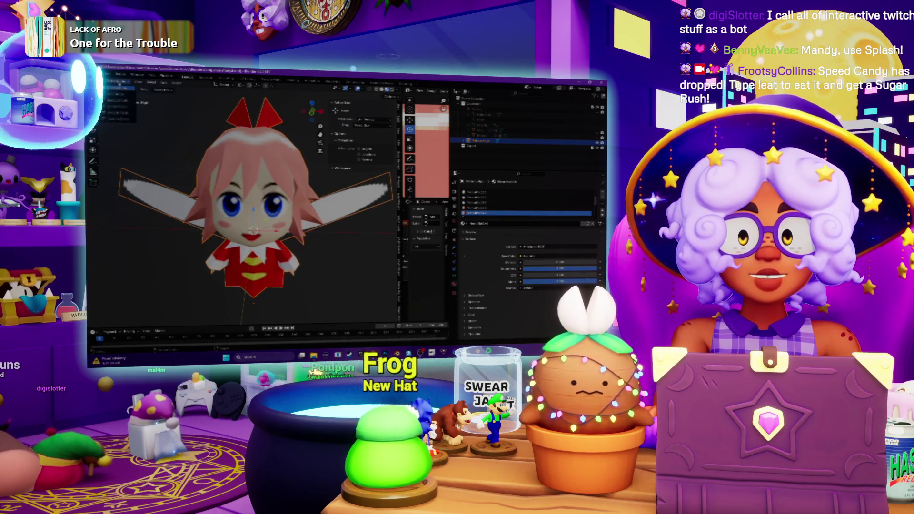
key("Tab")
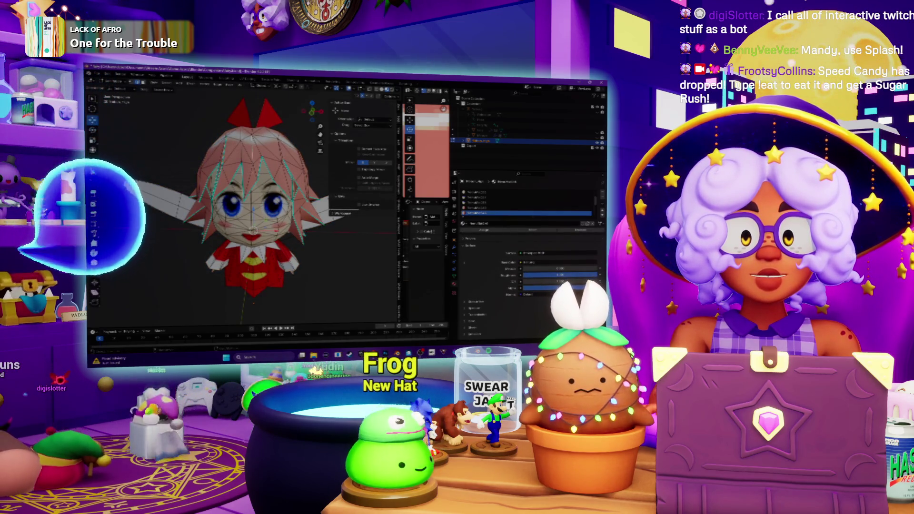
right_click(232, 168)
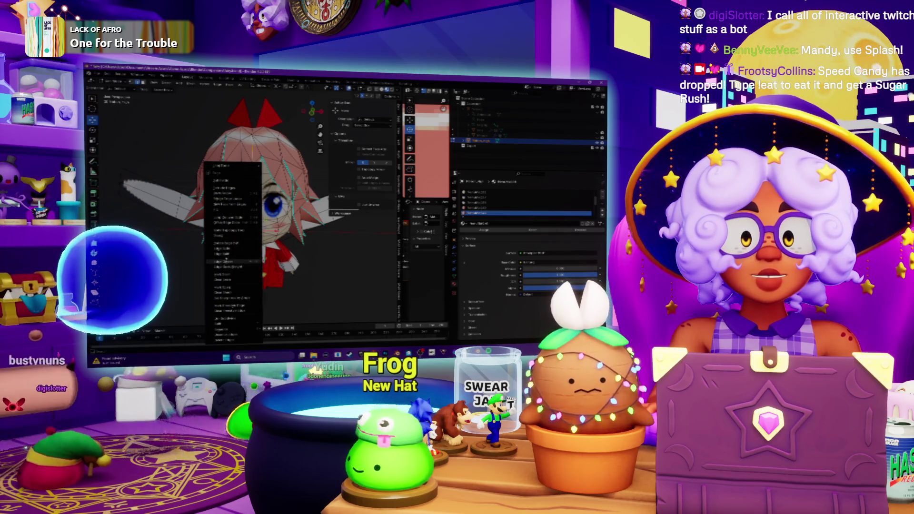
left_click(225, 288)
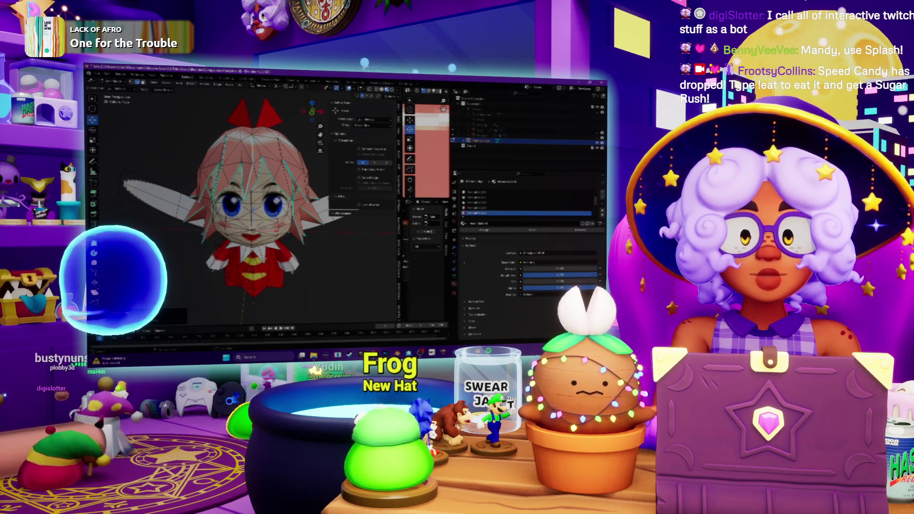
key("Tab")
middle_click_drag(191, 124, 236, 120)
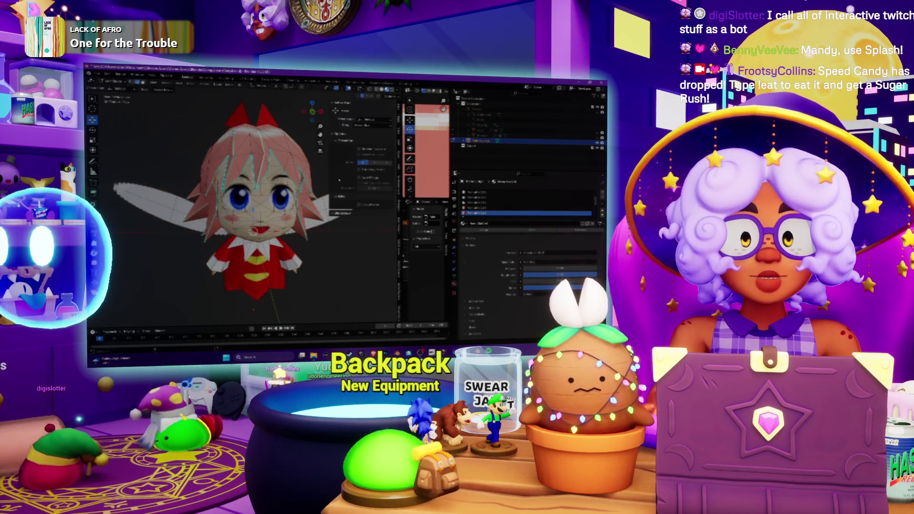
Close in on the head and mark more hair edges as seams
key("Tab")
mouse_move(237, 121)
middle_mouse_down()
mouse_move(208, 151)
mouse_move(265, 172)
middle_mouse_up()
right_click(264, 172)
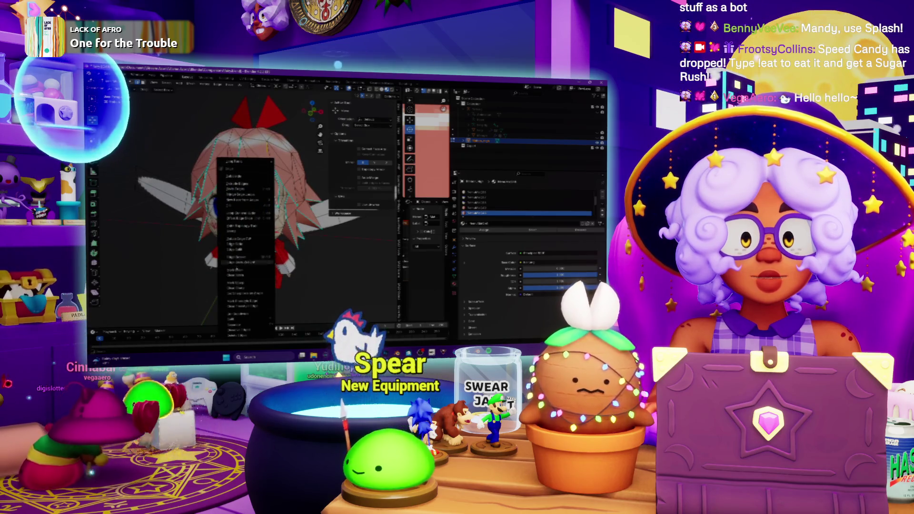
left_click(243, 284)
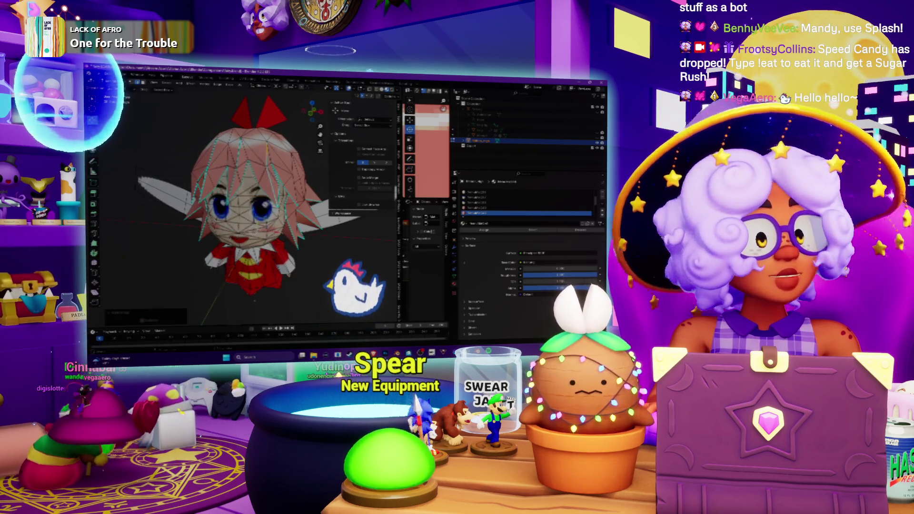
From a new angle close to the head, mark further hair edges as seams
middle_click_drag(276, 190, 299, 175)
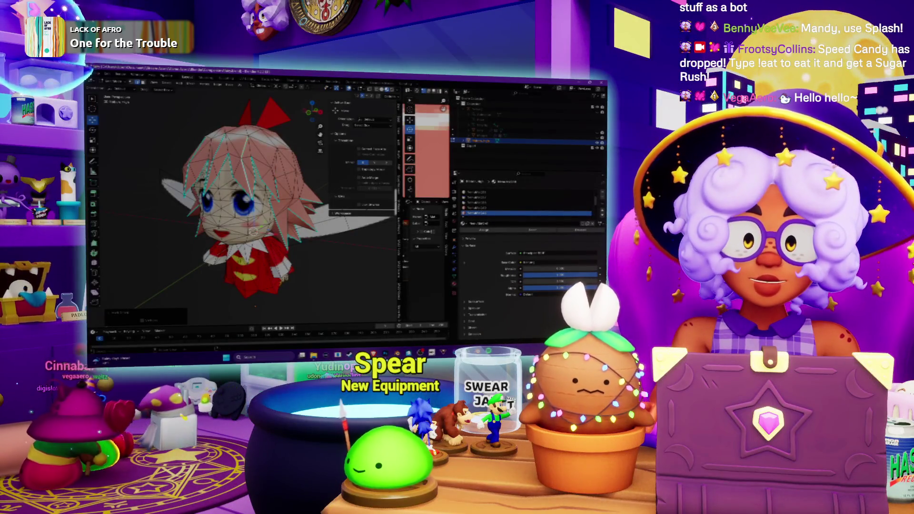
middle_click_drag(266, 200, 248, 191)
scroll(248, 190, "up", 3)
right_click(186, 203)
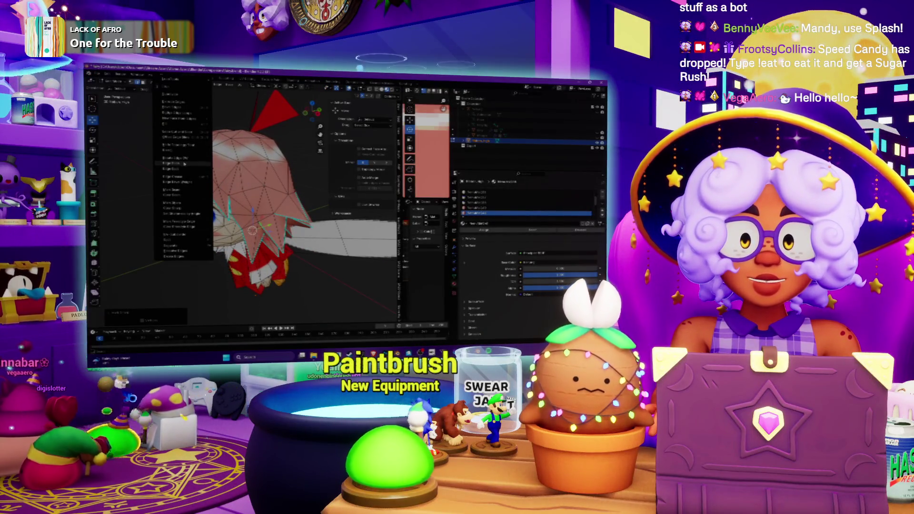
left_click(179, 206)
Mark the hair edges on the head's left side as seams, then orbit to the face
middle_click_drag(267, 215, 248, 214)
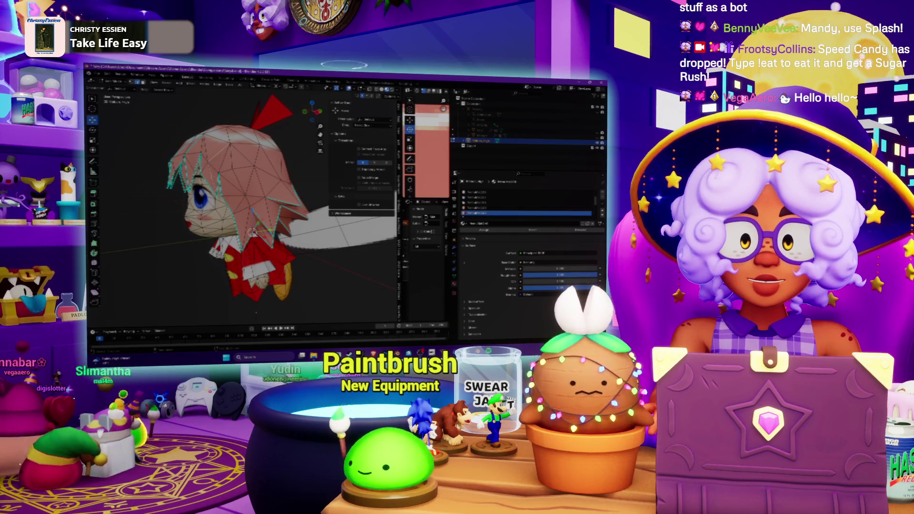
right_click(196, 205)
left_click(187, 203)
middle_click_drag(187, 202, 243, 205)
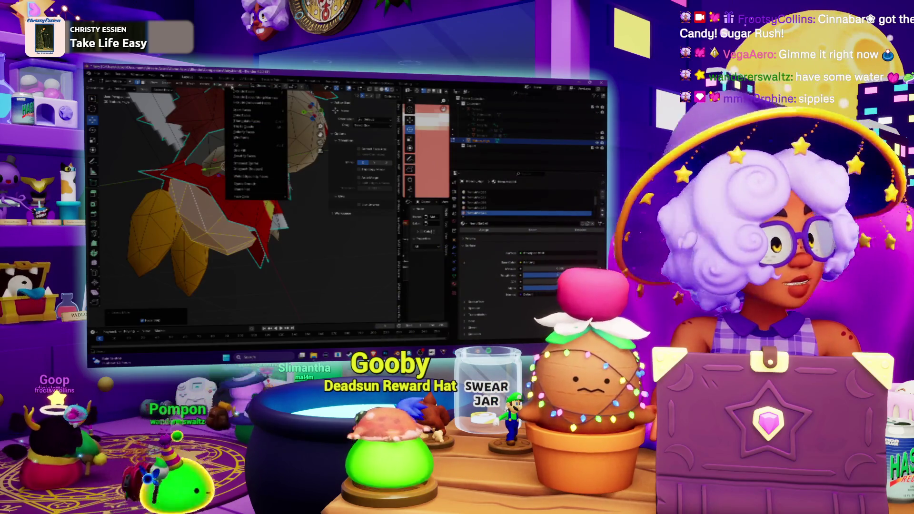
Apply a Face menu command, review the textured fairy, then switch to Frootsy's Puppet Show
left_click(268, 185)
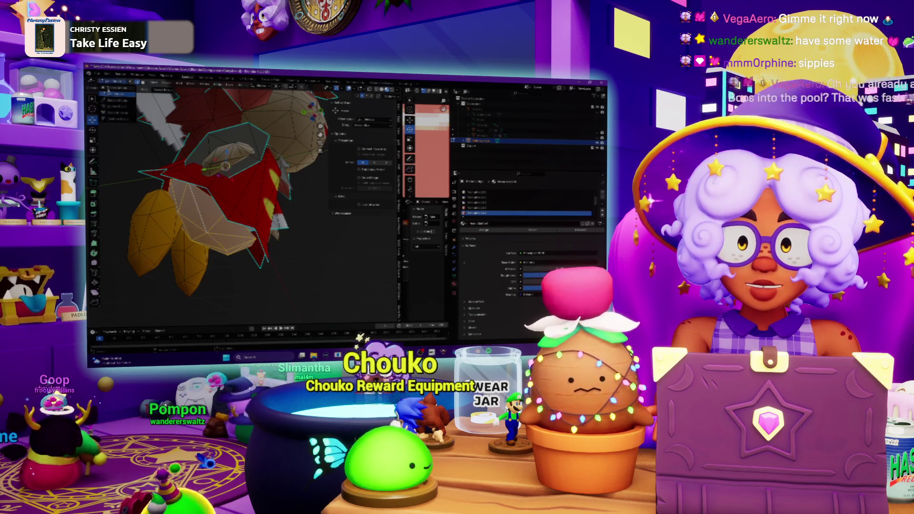
key("Tab")
middle_click_drag(142, 199, 305, 160)
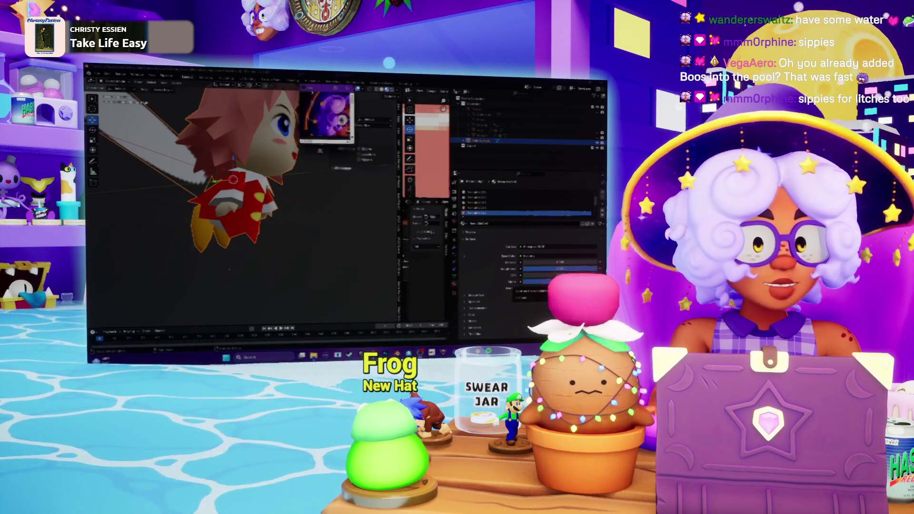
key("alt+Tab")
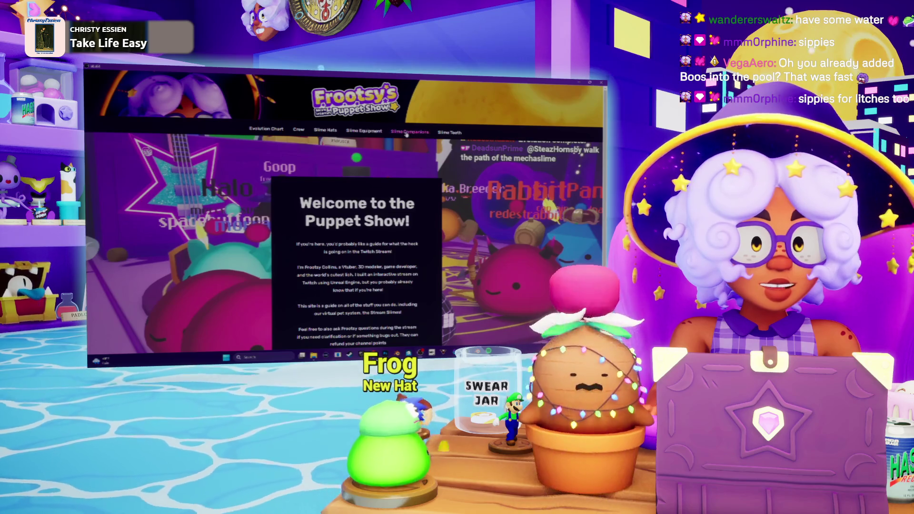
Open Slime Companions, filter to the Mario Series, and scroll through to the Kirby companions
left_click(406, 133)
scroll(314, 198, "down", 2)
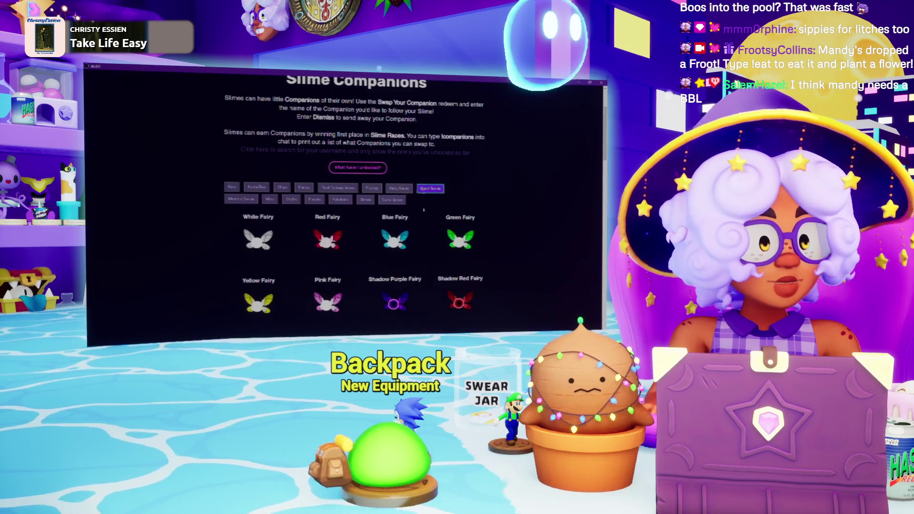
left_click(429, 189)
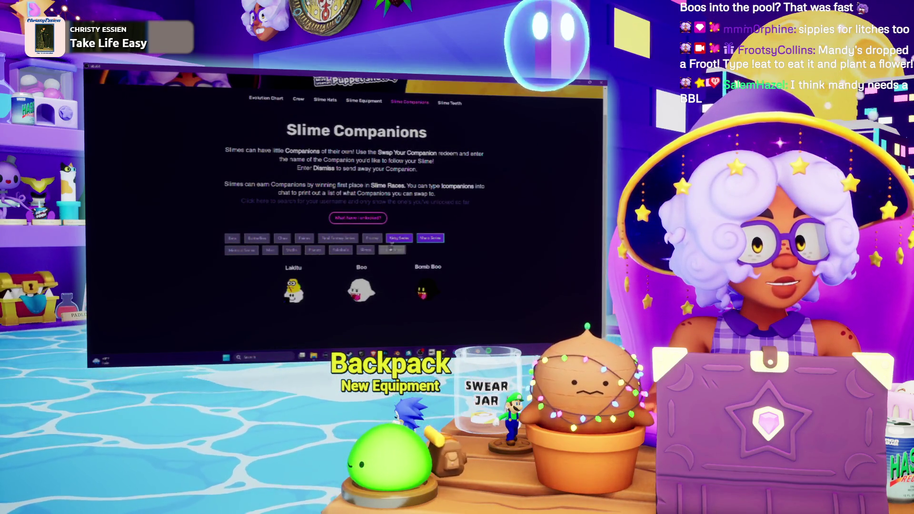
scroll(391, 248, "down", 2)
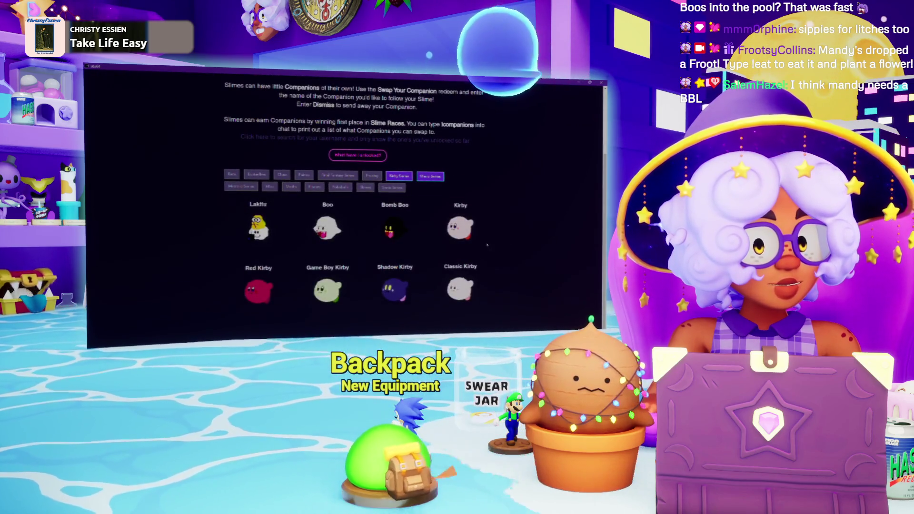
scroll(301, 197, "up", 3)
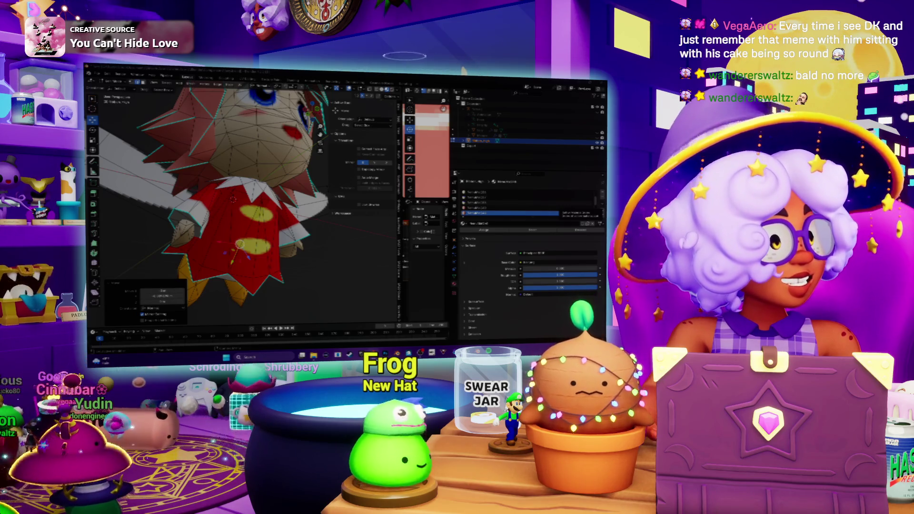
key("alt+Tab")
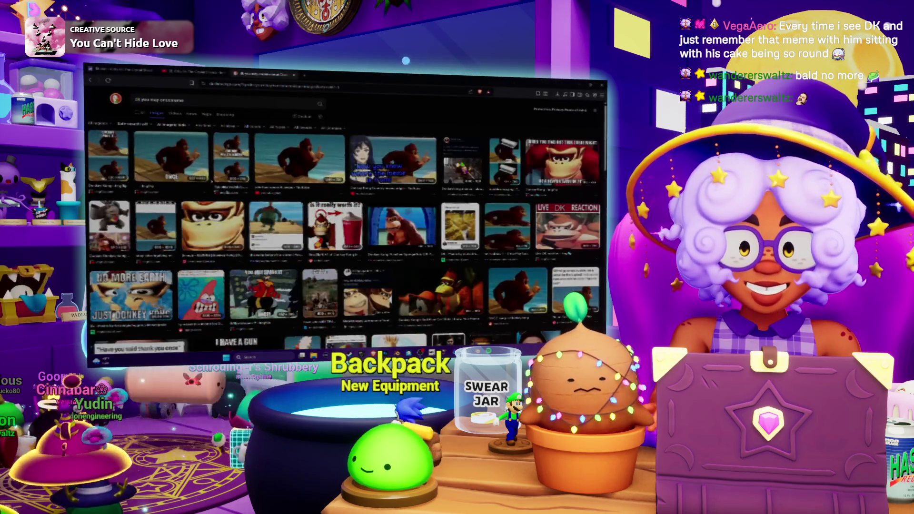
Preview the ONCE Donkey Kong meme images, then close the search and return to Blender
left_click(171, 160)
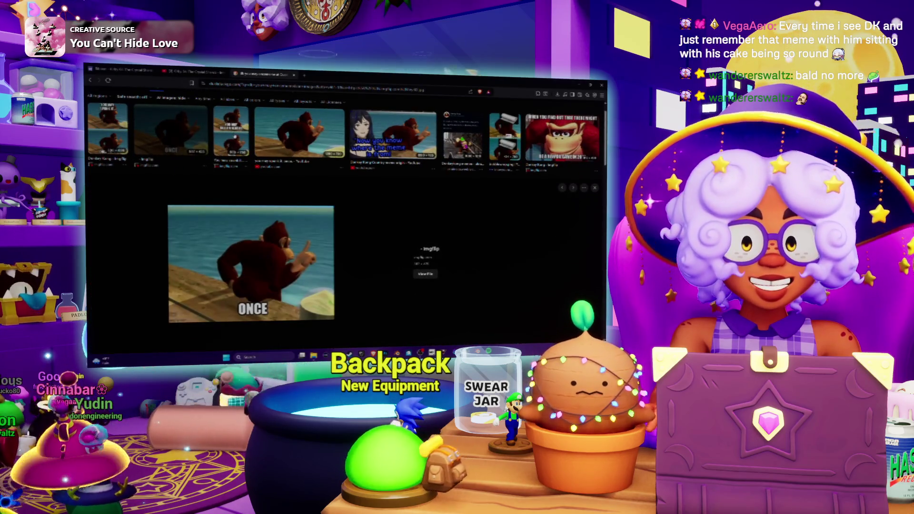
left_click(108, 131)
left_click(149, 153)
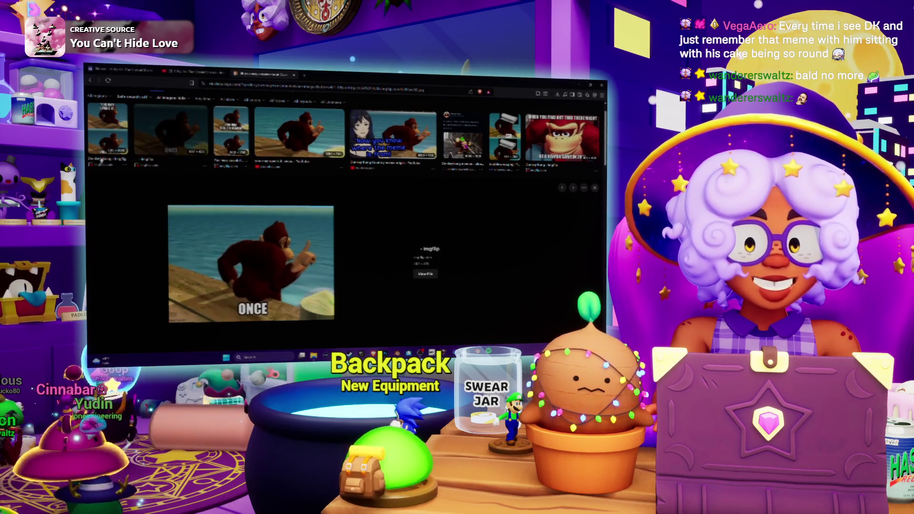
left_click(109, 142)
scroll(195, 222, "down", 3)
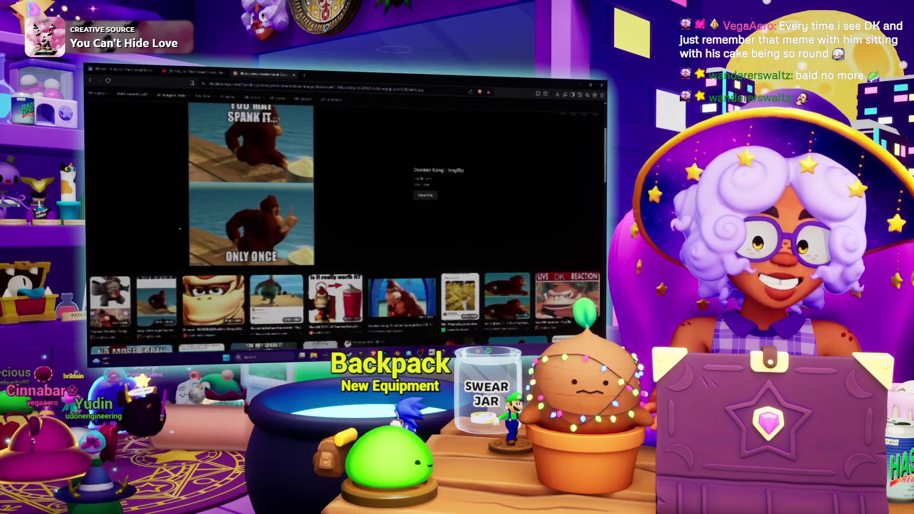
scroll(179, 230, "up", 3)
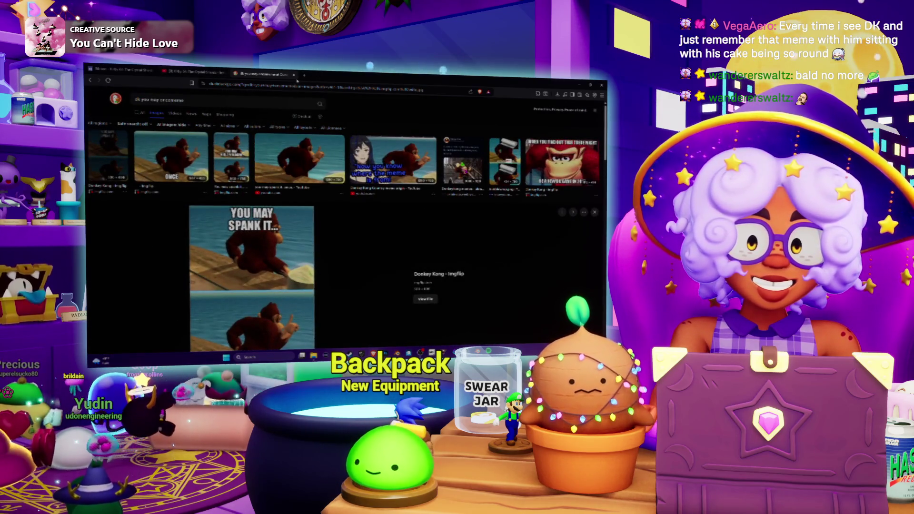
left_click(294, 76)
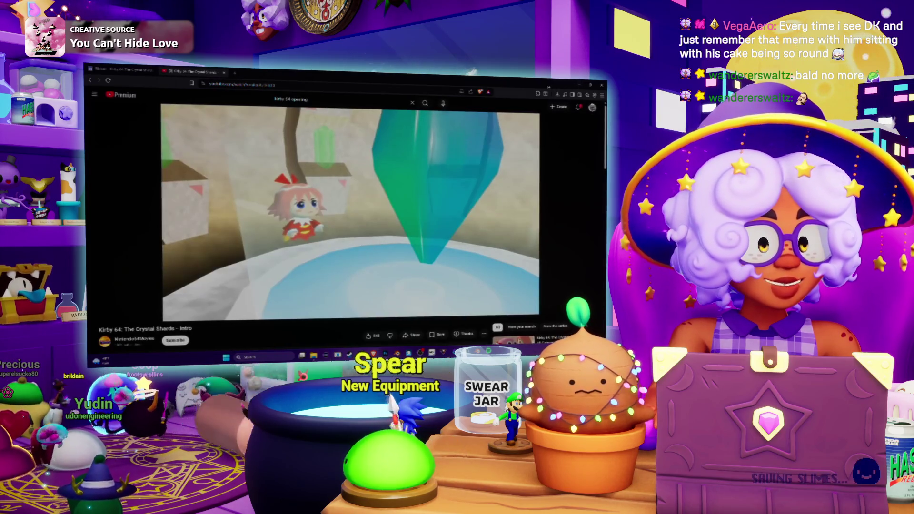
key("alt+Tab")
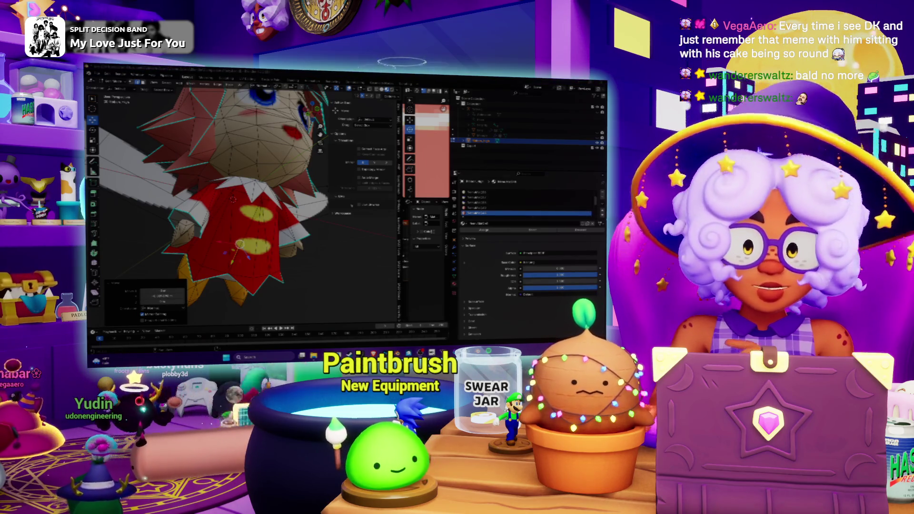
Zoom in on the fairy's red body and mark the selected edges as seams
mouse_move(214, 200)
middle_mouse_down()
mouse_move(248, 191)
mouse_move(228, 204)
mouse_move(238, 190)
mouse_move(262, 190)
mouse_move(258, 205)
mouse_move(258, 187)
mouse_move(296, 198)
mouse_move(286, 198)
middle_mouse_up()
scroll(214, 200, "up", 4)
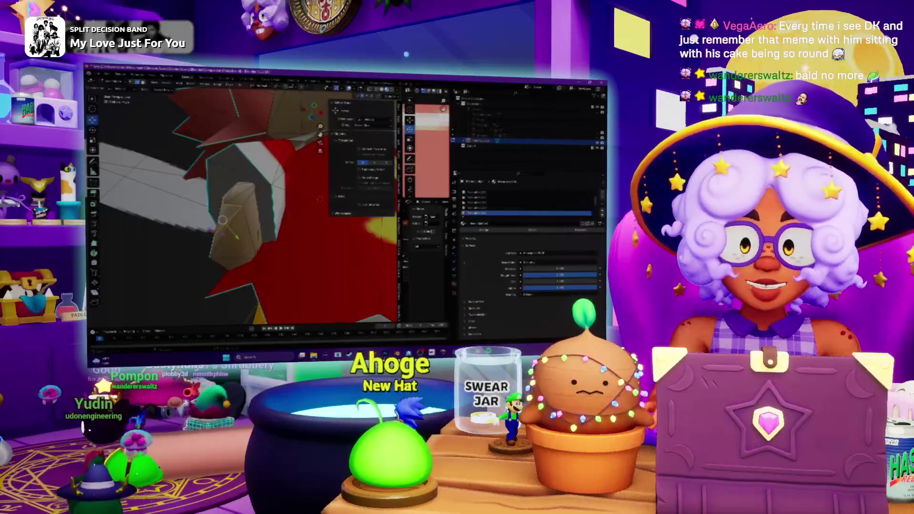
middle_click_drag(222, 253, 224, 251)
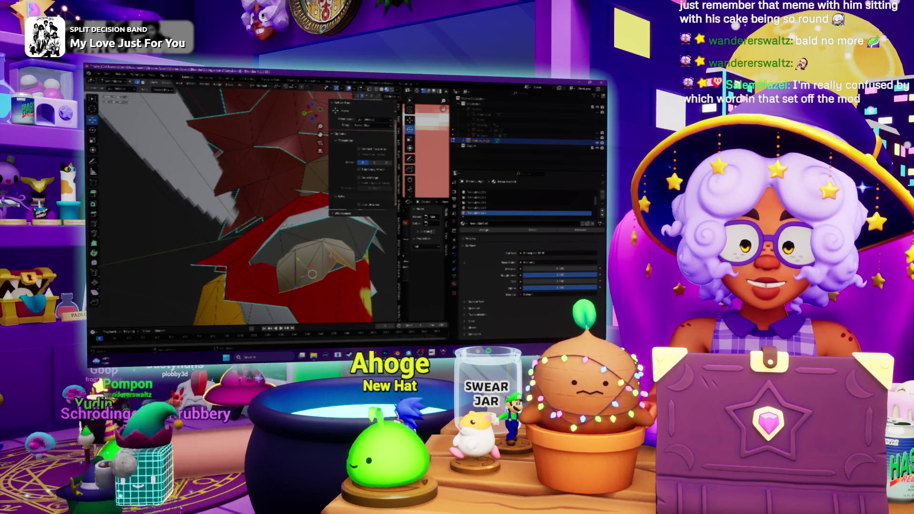
right_click(330, 256)
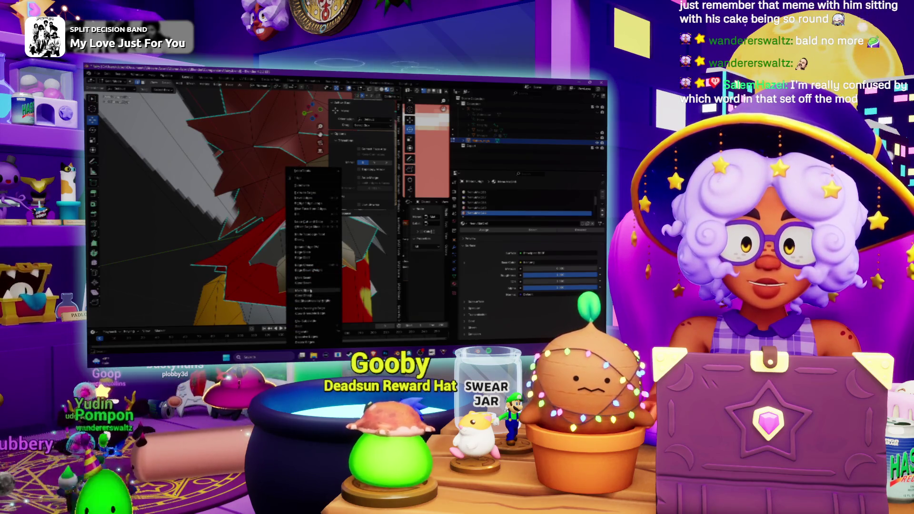
left_click(319, 263)
Mark more dress edges as seams from another side, then toggle back into Edit Mode
mouse_move(238, 205)
middle_mouse_down()
mouse_move(281, 205)
mouse_move(276, 219)
middle_mouse_up()
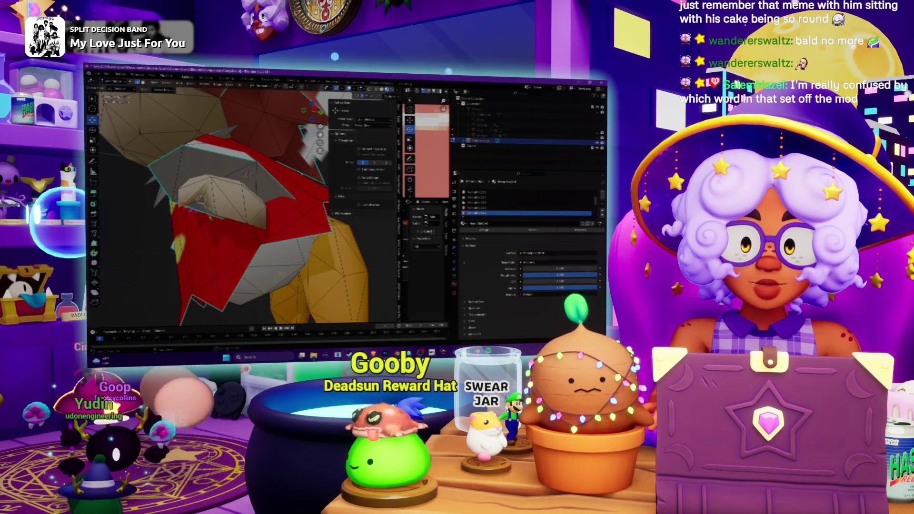
mouse_move(248, 174)
middle_mouse_down()
mouse_move(217, 227)
mouse_move(232, 181)
mouse_move(204, 187)
mouse_move(263, 231)
mouse_move(231, 208)
mouse_move(224, 214)
mouse_move(248, 195)
mouse_move(293, 272)
mouse_move(271, 276)
mouse_move(286, 281)
mouse_move(185, 167)
mouse_move(286, 177)
mouse_move(238, 179)
mouse_move(267, 177)
mouse_move(271, 187)
mouse_move(228, 192)
mouse_move(318, 214)
mouse_move(222, 227)
mouse_move(296, 195)
mouse_move(139, 176)
middle_mouse_up()
right_click(293, 272)
left_click(293, 272)
key("Tab")
left_click(122, 93)
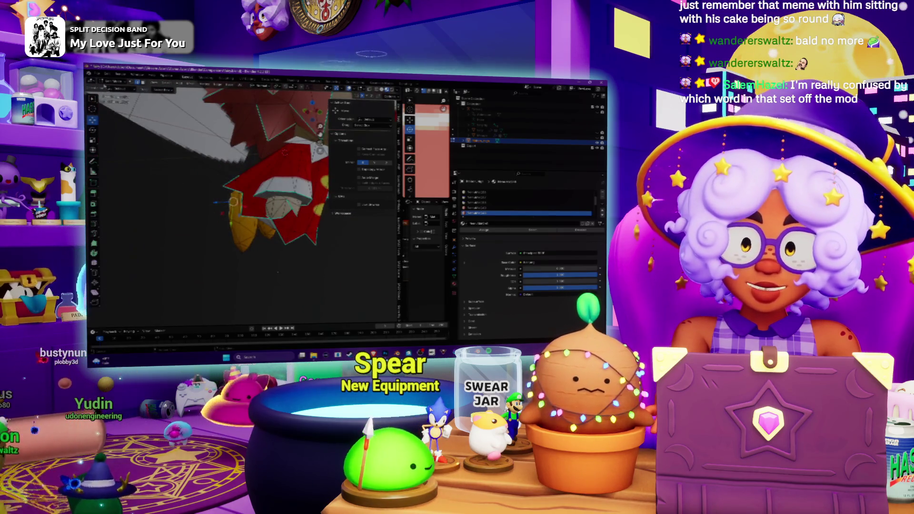
Leave Edit Mode and orbit around the fairy to check all sides
key("Tab")
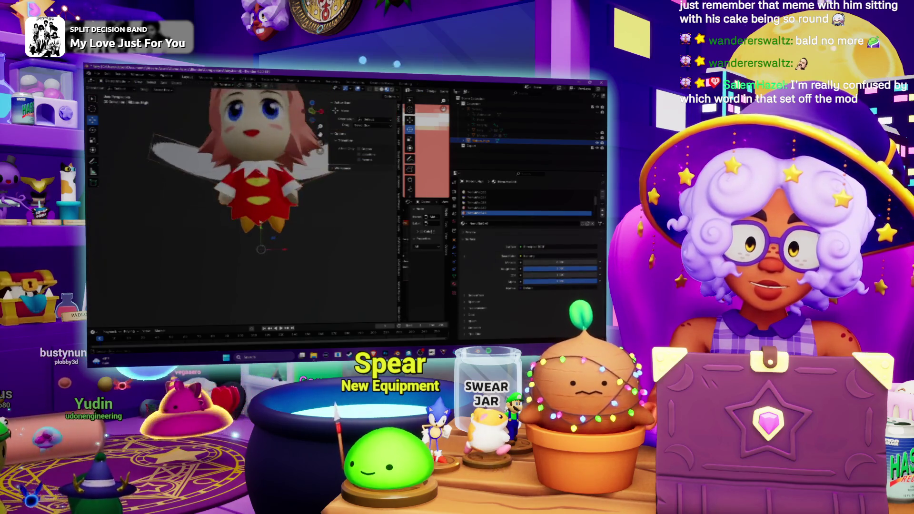
mouse_move(257, 200)
middle_mouse_down()
mouse_move(200, 200)
mouse_move(257, 200)
mouse_move(209, 200)
mouse_move(228, 200)
mouse_move(185, 181)
mouse_move(231, 200)
middle_mouse_up()
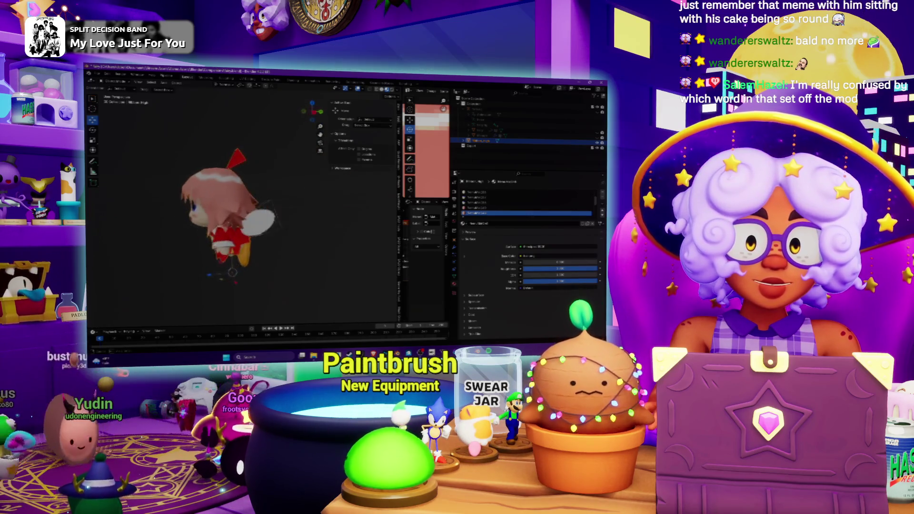
scroll(258, 227, "up", 10)
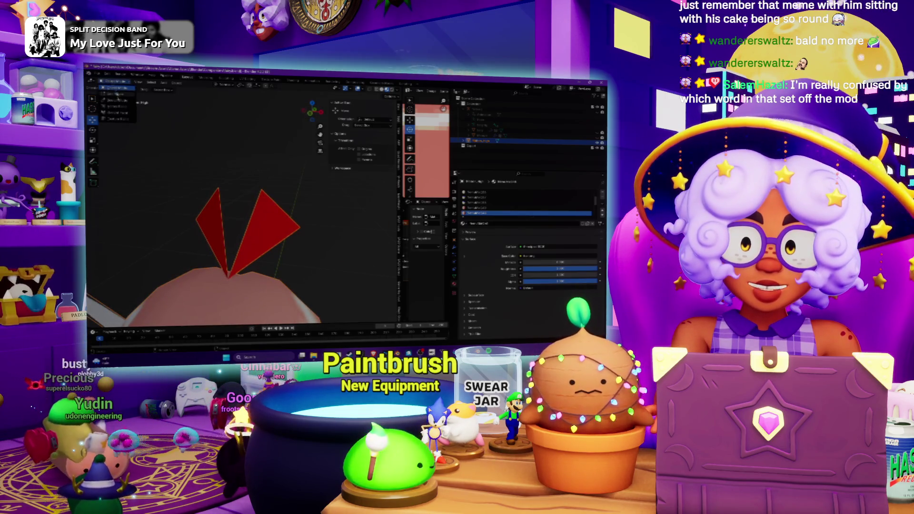
Select the hair bow's left red triangle and apply a Face menu command to it
left_click(120, 94)
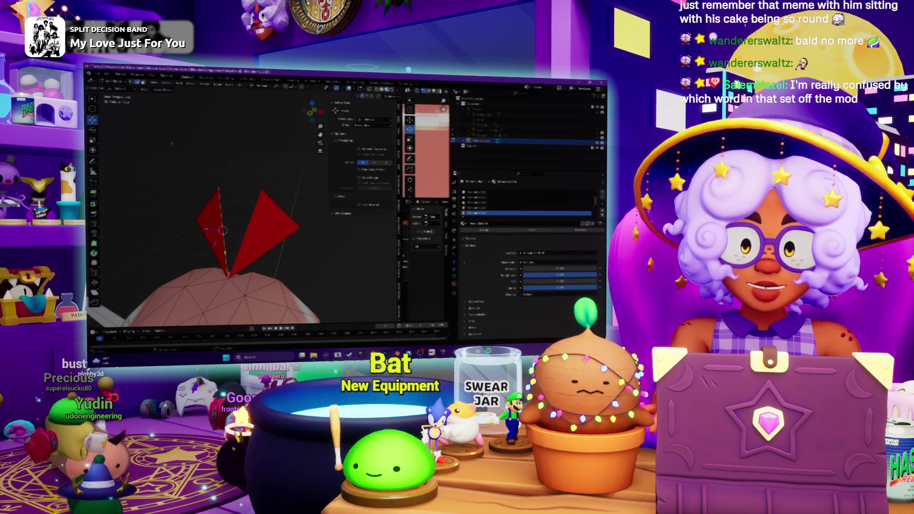
left_click(212, 226)
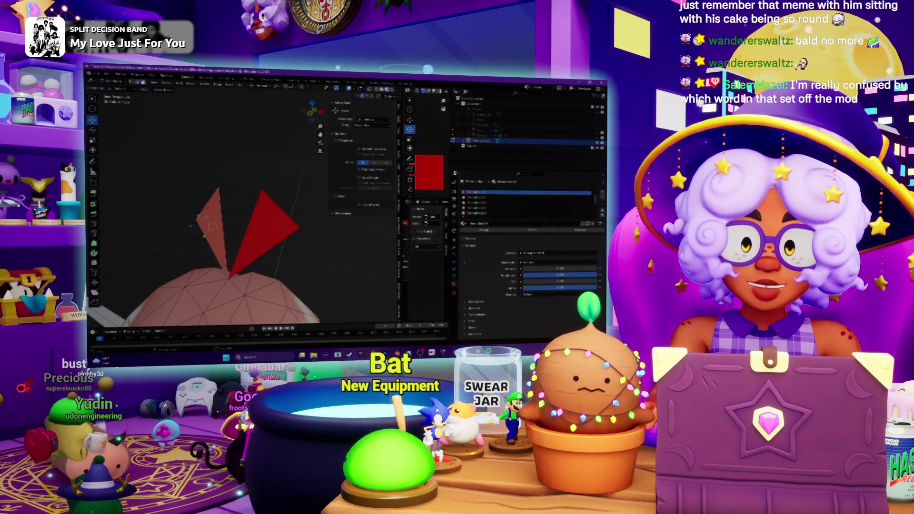
mouse_move(210, 214)
middle_mouse_down()
mouse_move(224, 205)
mouse_move(209, 190)
middle_mouse_up()
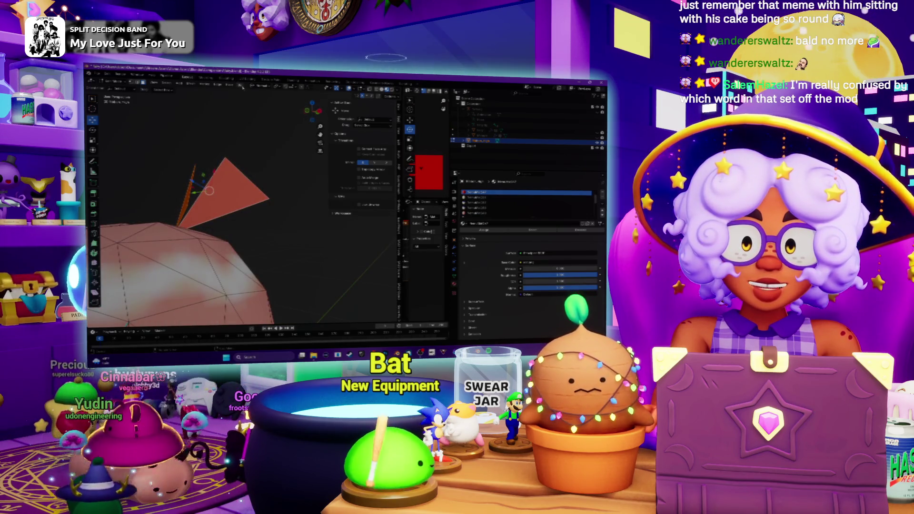
left_click(240, 85)
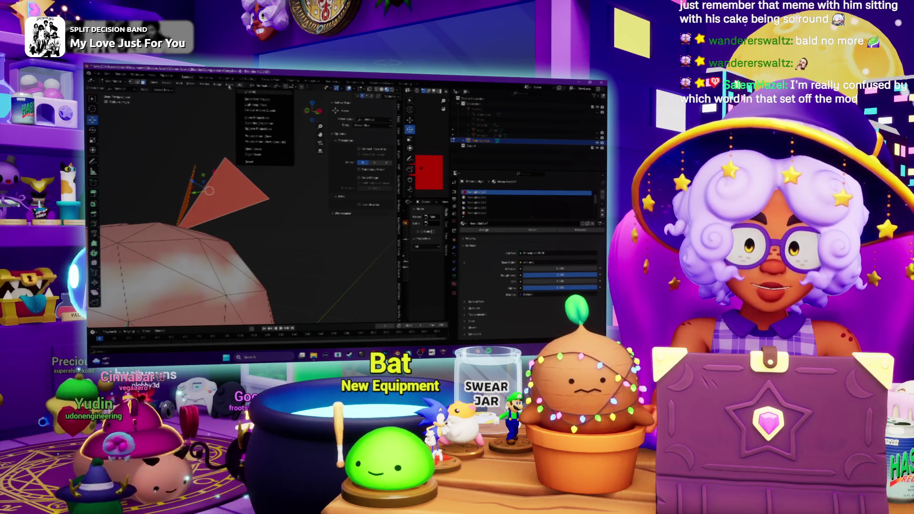
mouse_move(229, 86)
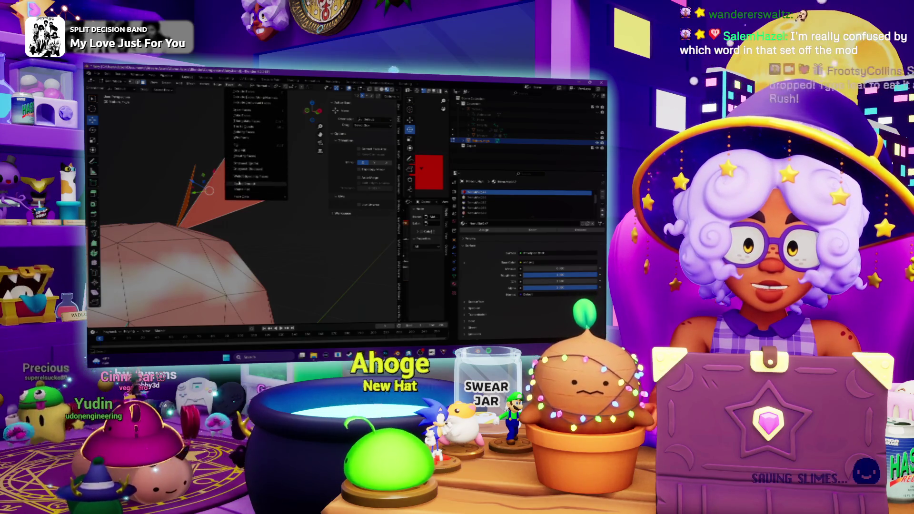
left_click(232, 169)
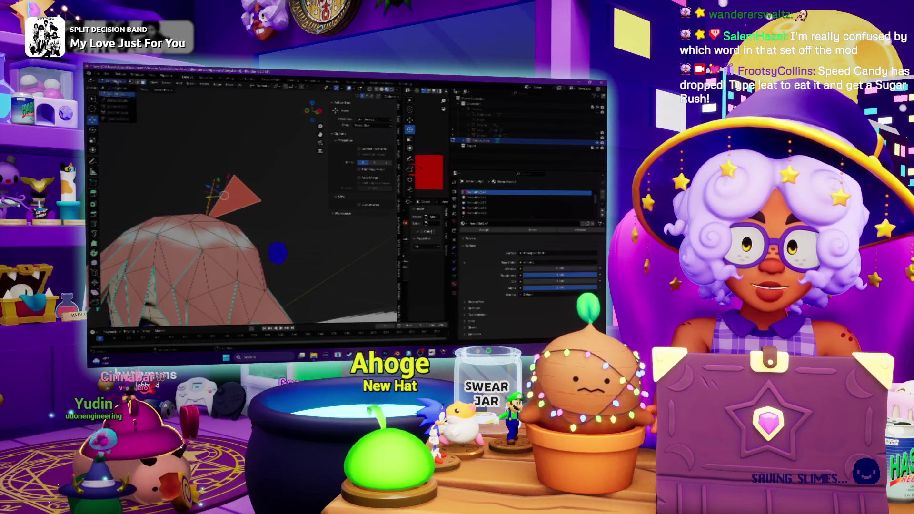
key("Tab")
scroll(203, 174, "down", 5)
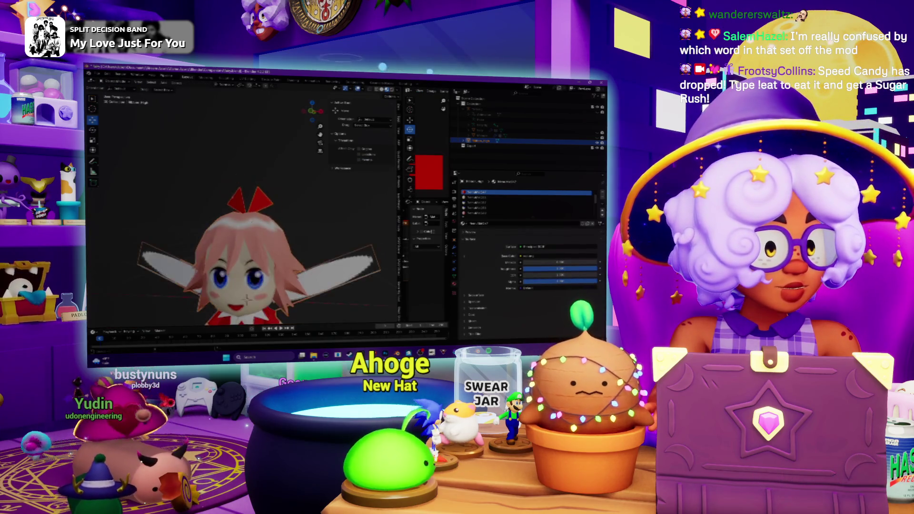
scroll(203, 174, "up", 2)
middle_click_drag(247, 214, 209, 207)
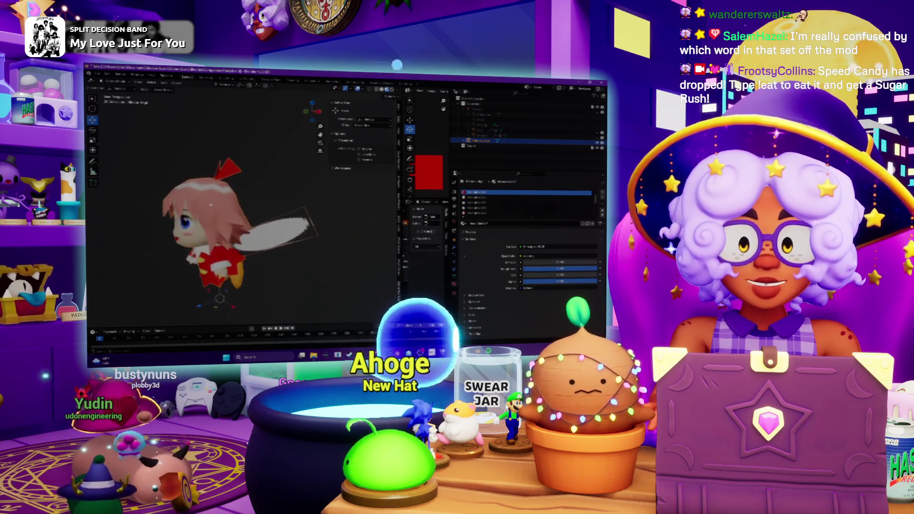
scroll(250, 206, "up", 4)
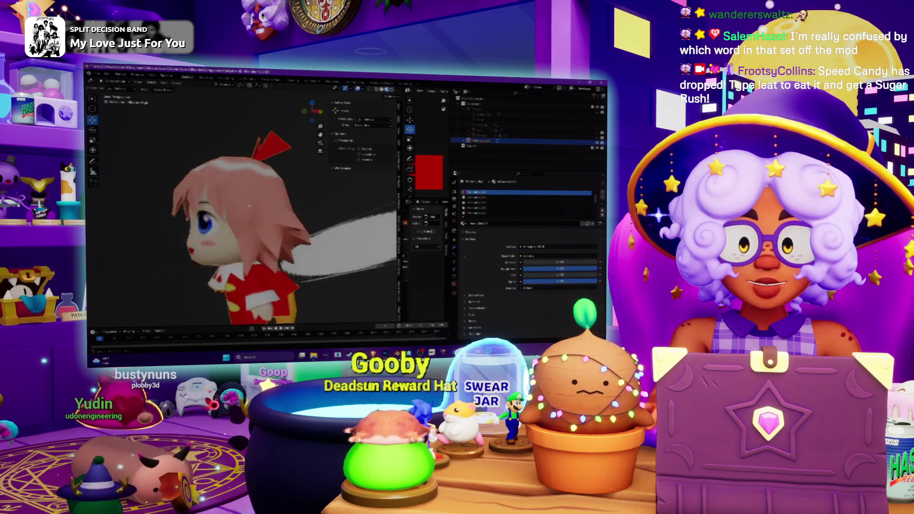
scroll(249, 206, "up", 3)
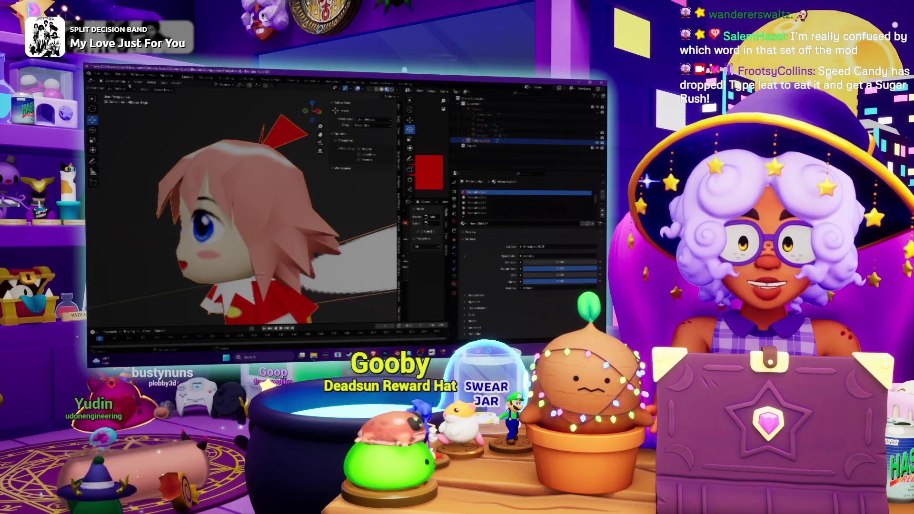
left_click(123, 94)
scroll(227, 199, "up", 5)
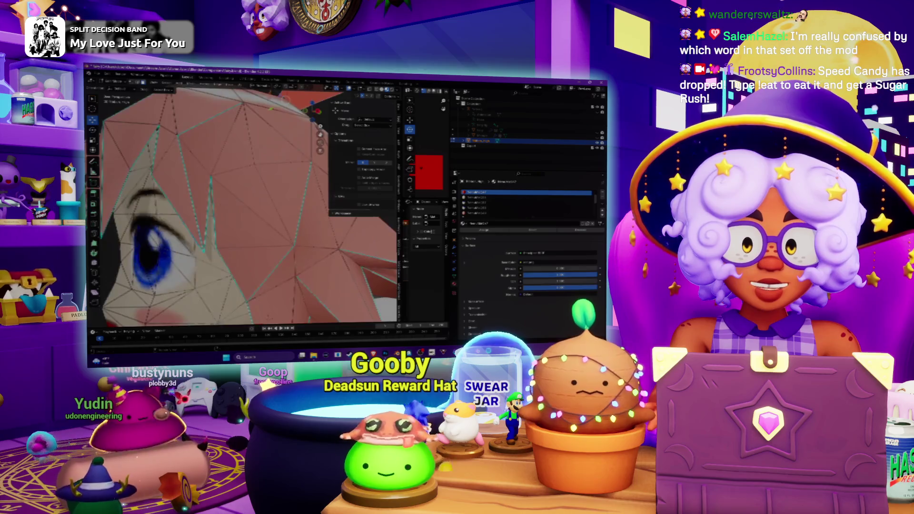
scroll(227, 199, "down", 5)
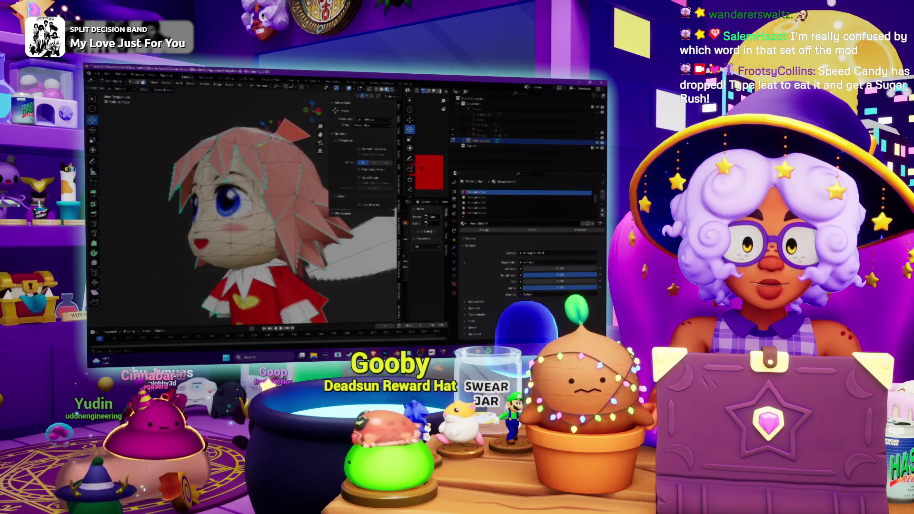
mouse_move(226, 199)
middle_mouse_down()
mouse_move(209, 201)
mouse_move(376, 200)
middle_mouse_up()
middle_click_drag(175, 219, 88, 210)
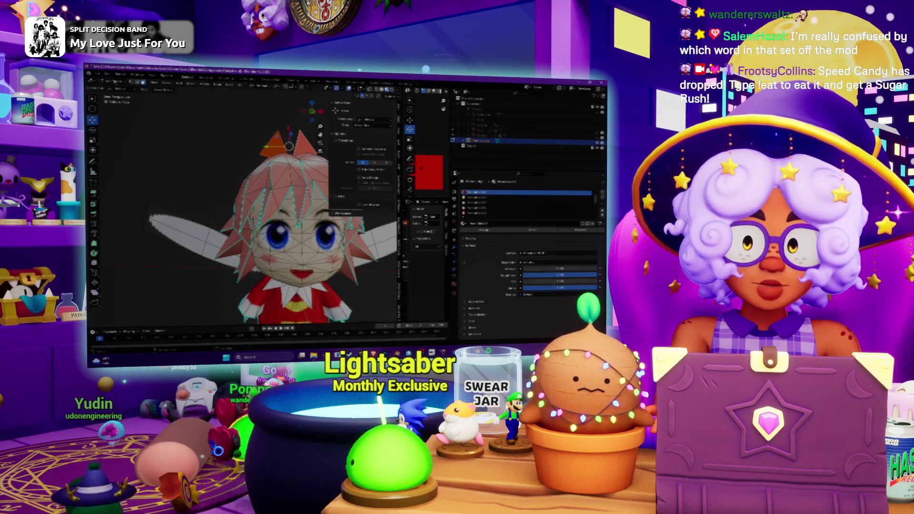
key("Tab")
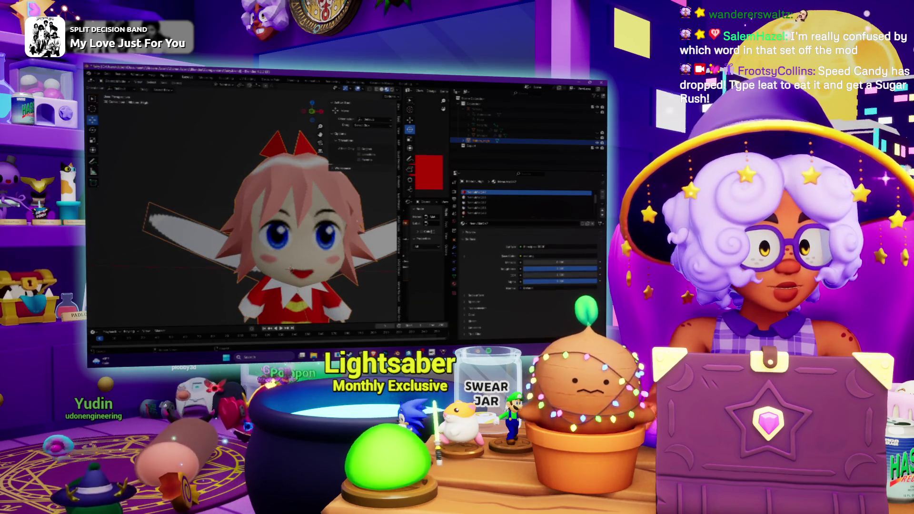
key("alt+Tab")
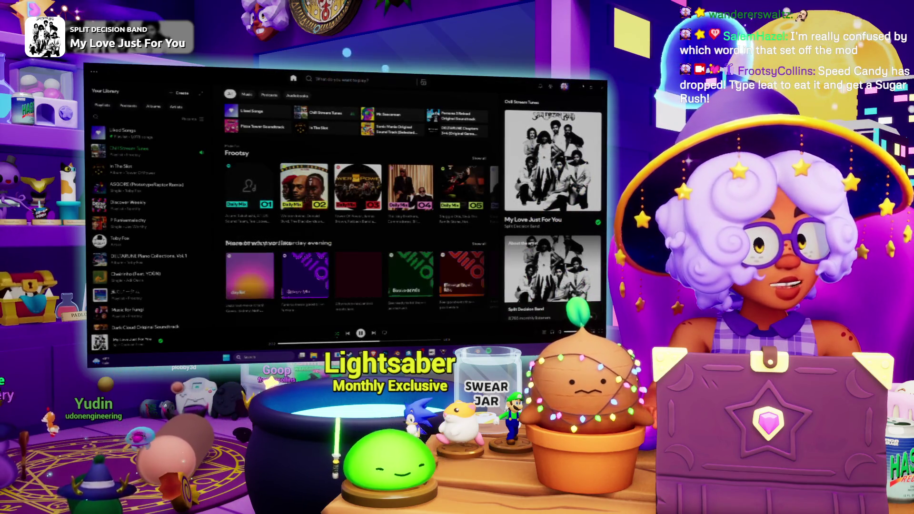
key("alt+Tab")
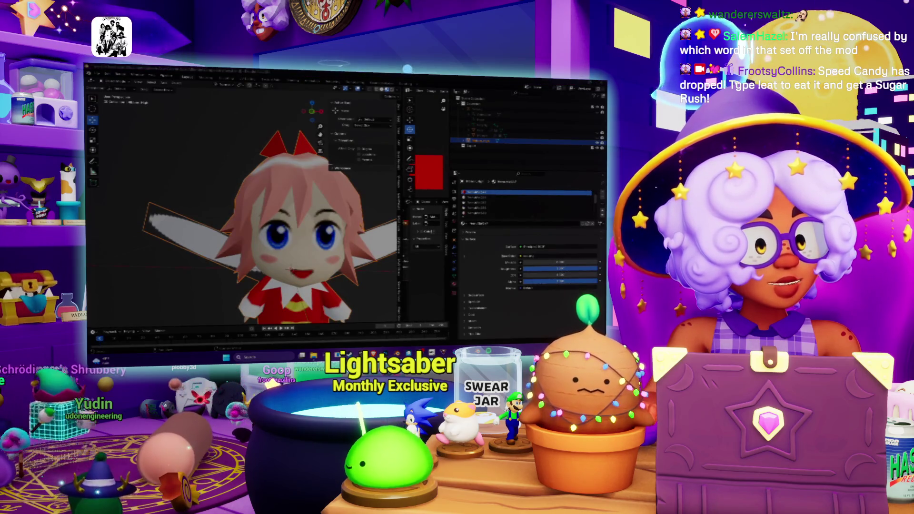
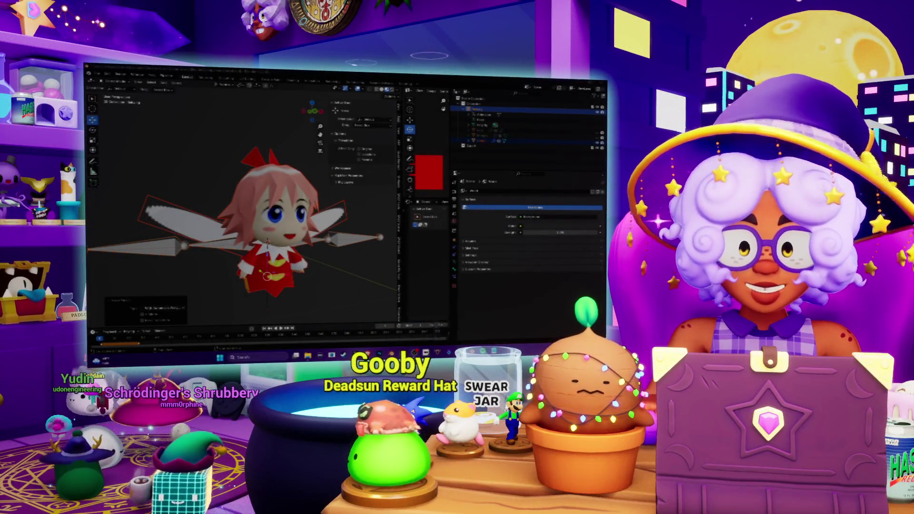
Switch from the Blender fairy rig to the Spotify window playing 'My Love Just For You'
key("alt+Tab")
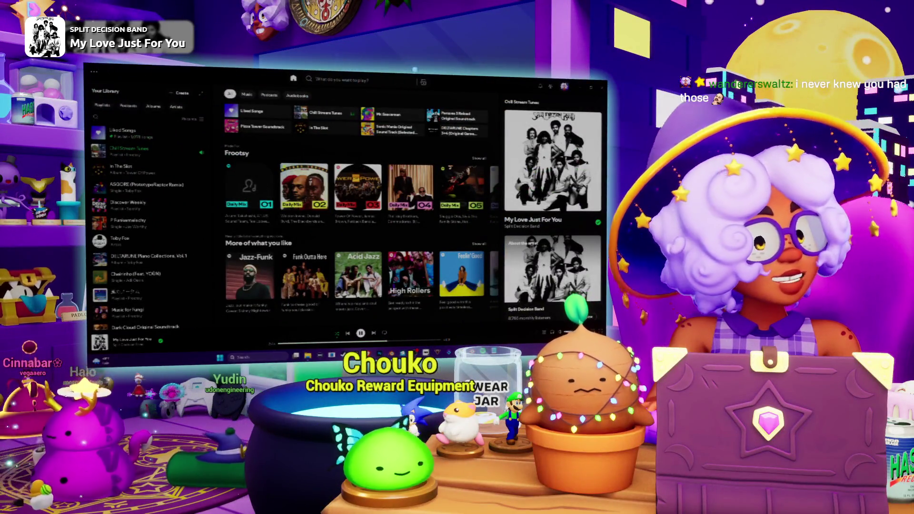
Open and dismiss the Windows search panel, then switch back to the Blender fairy rig
left_click(277, 360)
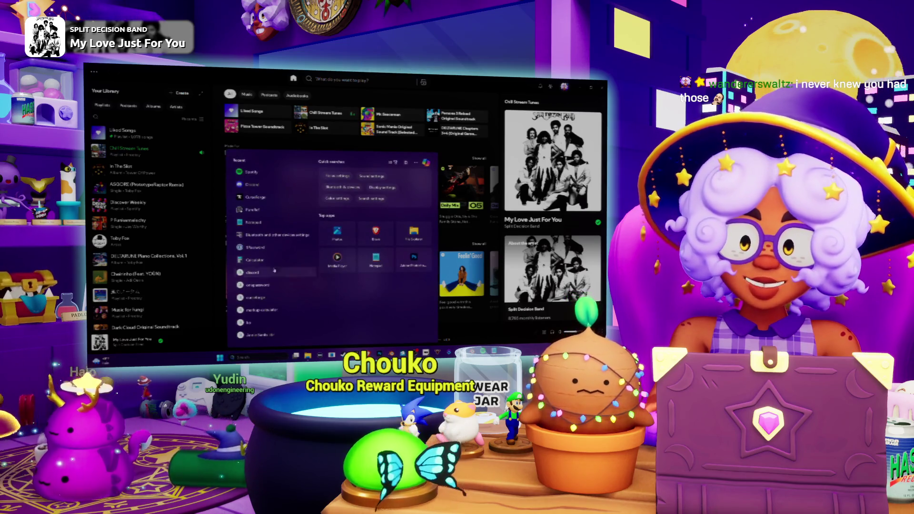
key("Escape")
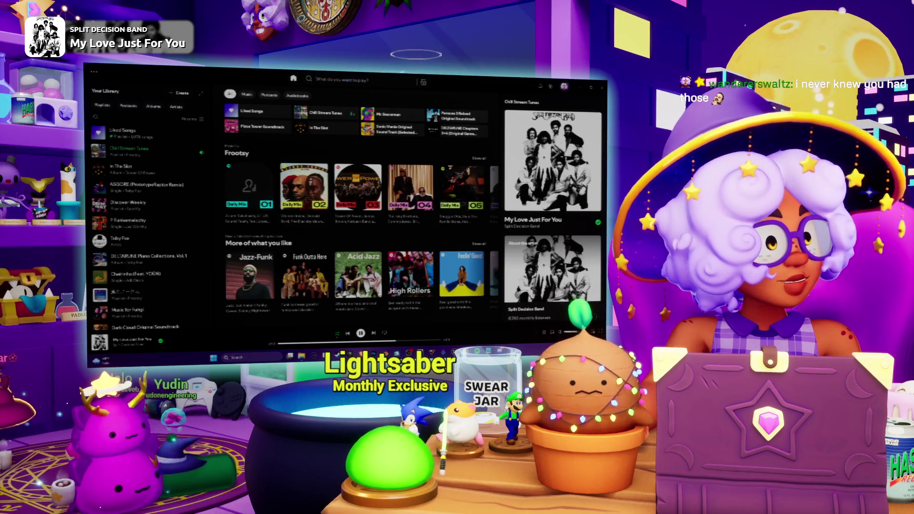
key("alt+Tab")
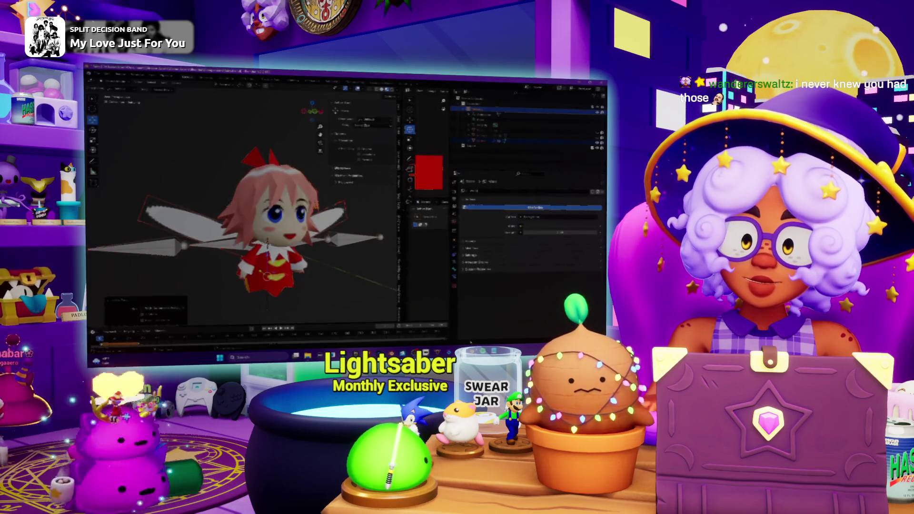
Hide the fairy mesh and put the armature in Pose Mode to view only the bones
mouse_move(267, 242)
middle_mouse_down()
mouse_move(200, 215)
mouse_move(273, 243)
middle_mouse_up()
middle_click_drag(199, 260, 257, 255)
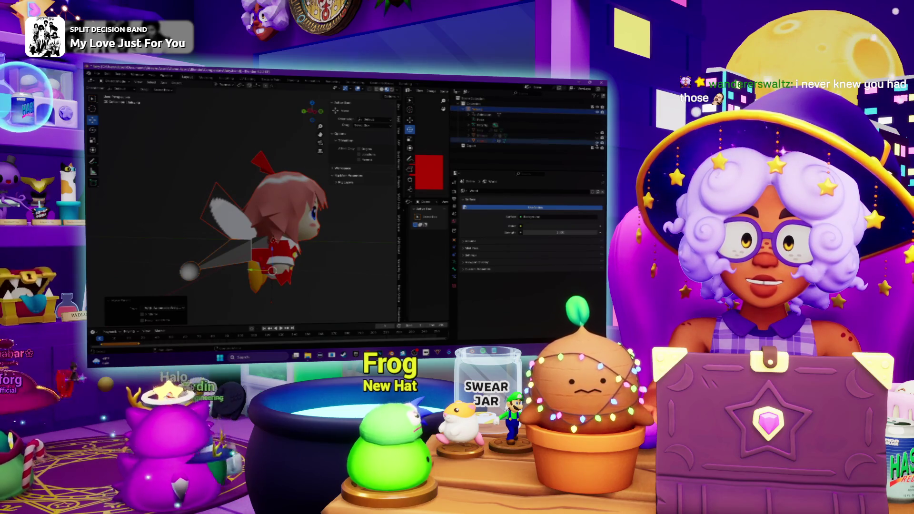
key("h")
middle_click_drag(210, 224, 239, 219)
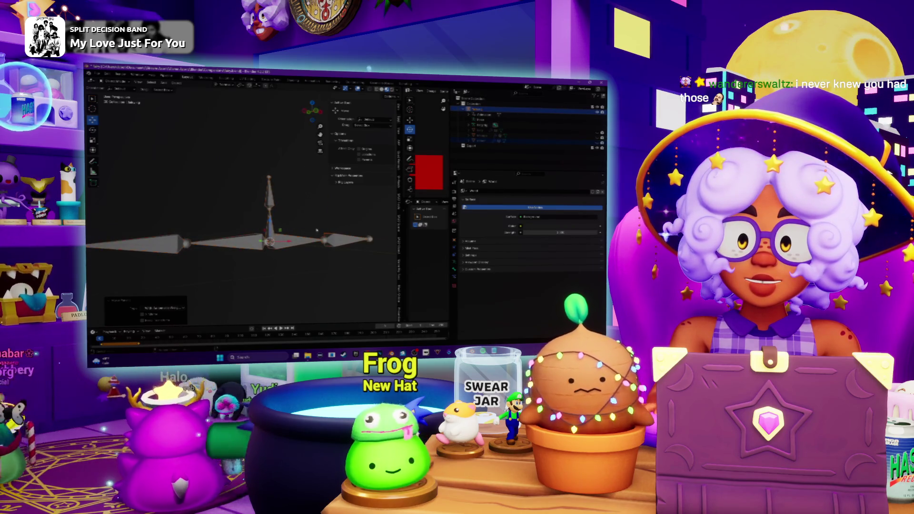
middle_click_drag(317, 231, 300, 234)
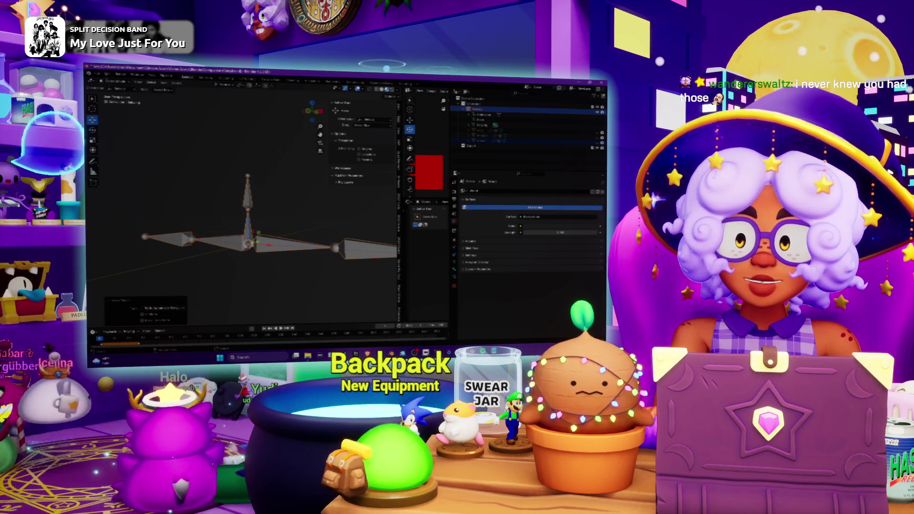
key("Tab")
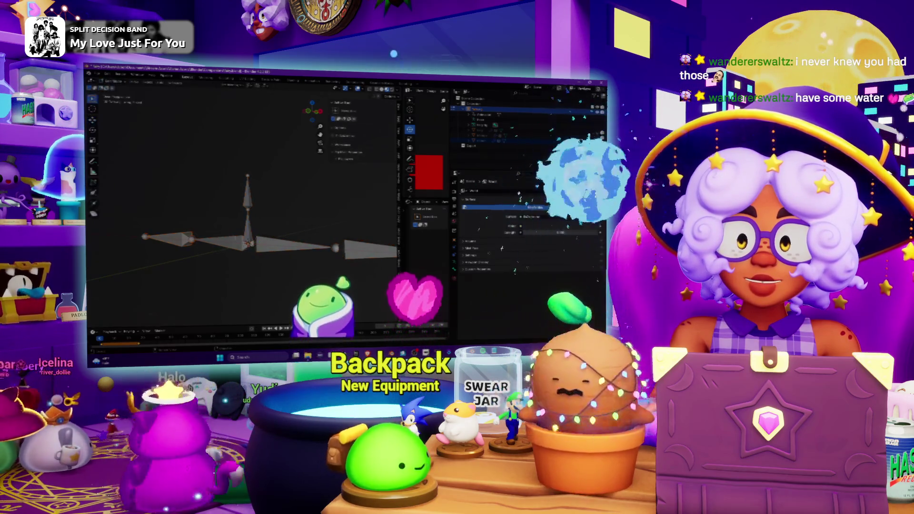
Select the vertical spine bone, unhide the fairy mesh, and show the Bone properties
middle_click_drag(247, 228, 238, 230)
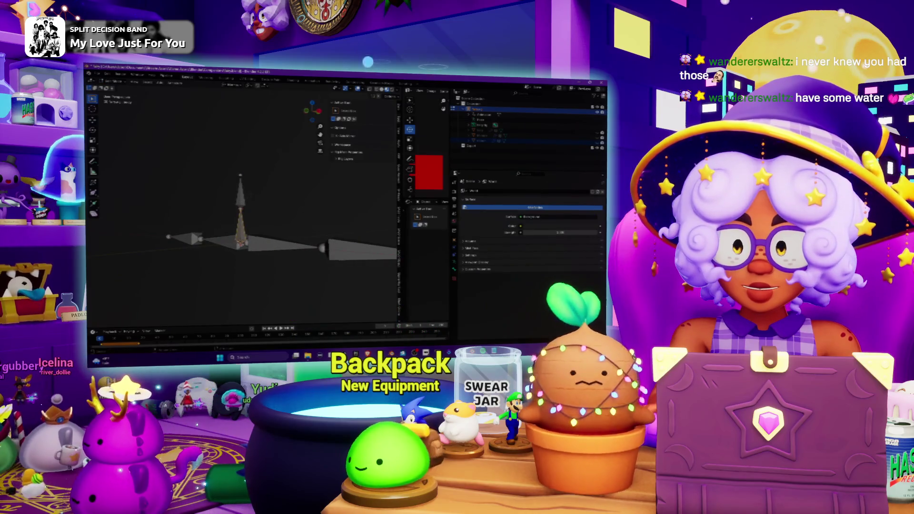
mouse_move(225, 196)
middle_mouse_down()
mouse_move(251, 217)
mouse_move(271, 210)
middle_mouse_up()
scroll(257, 210, "down", 3)
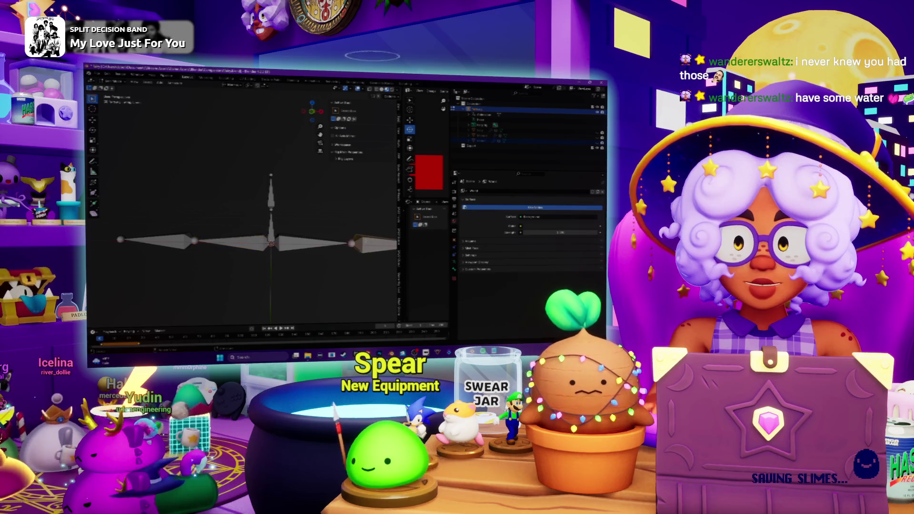
mouse_move(305, 249)
middle_mouse_down()
mouse_move(196, 235)
mouse_move(262, 226)
middle_mouse_up()
left_click(242, 234)
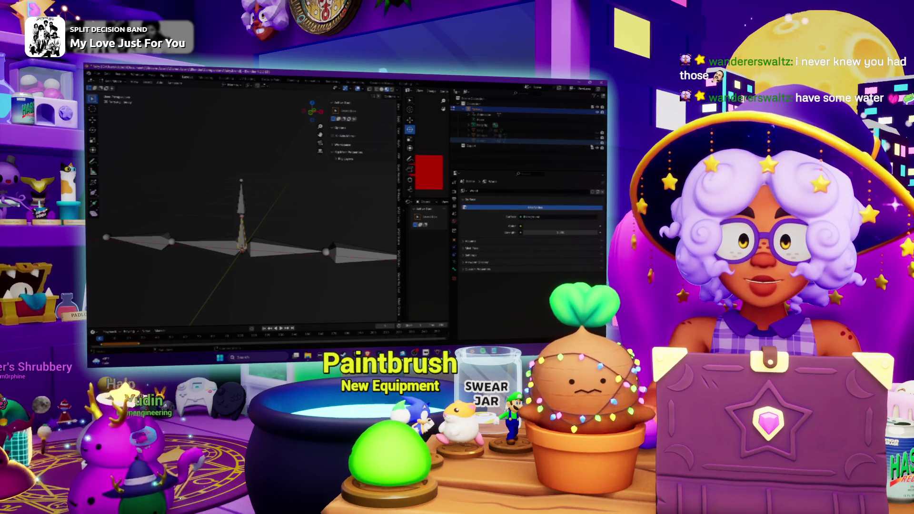
left_click(598, 142)
left_click(454, 285)
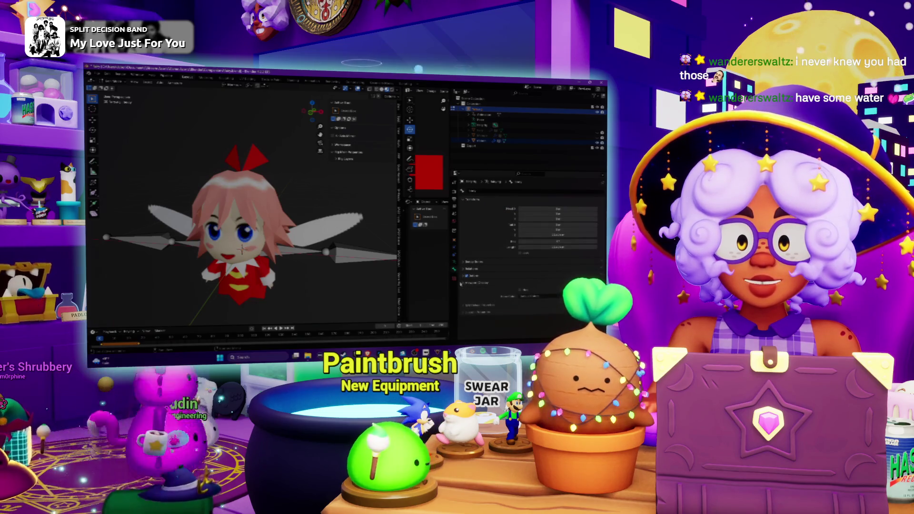
Show the Armature data tab, return to Object Mode, and put the wing mesh in Edit Mode
left_click(454, 269)
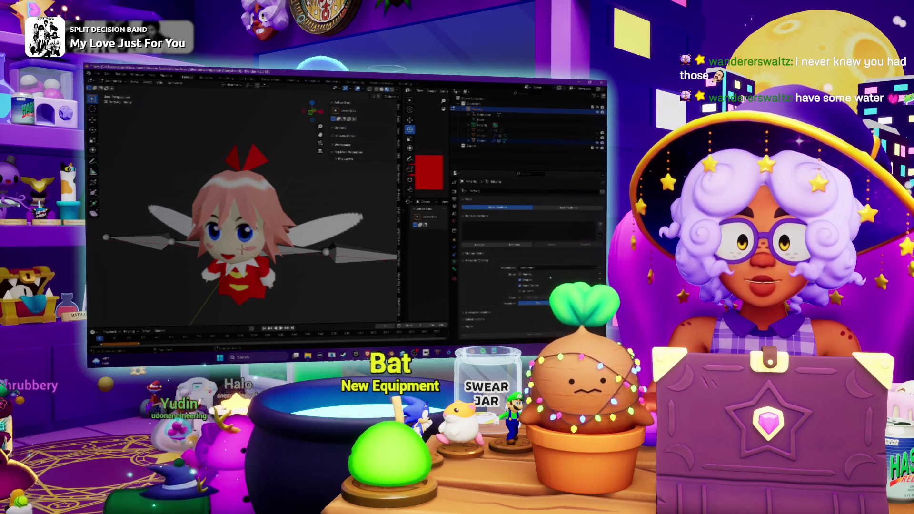
middle_click_drag(282, 282, 263, 274)
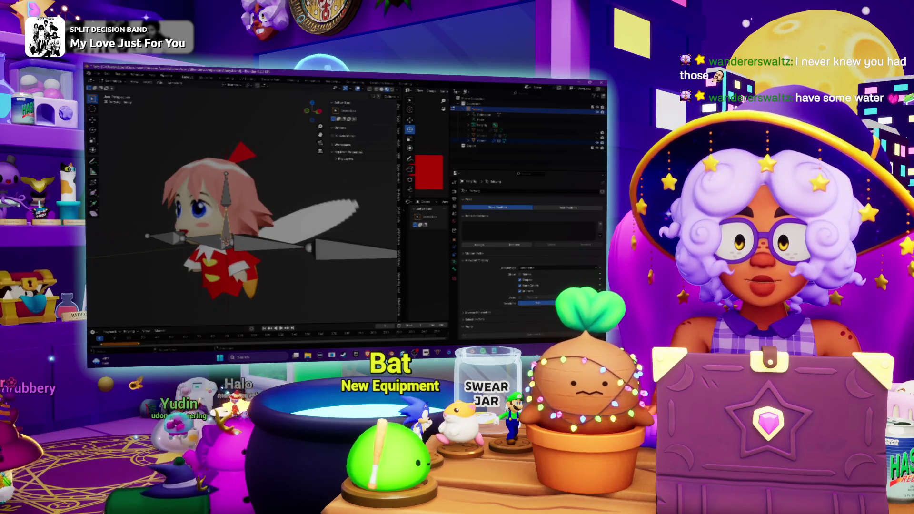
left_click(116, 94)
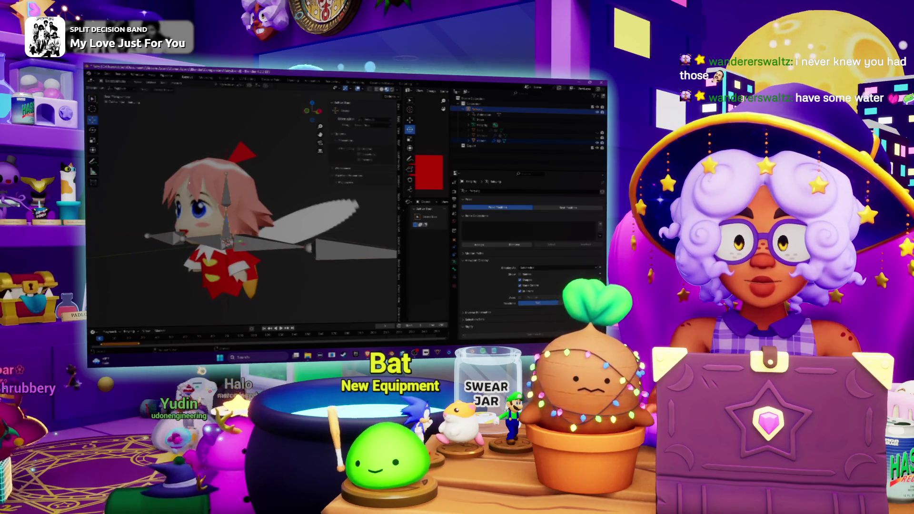
left_click(333, 214)
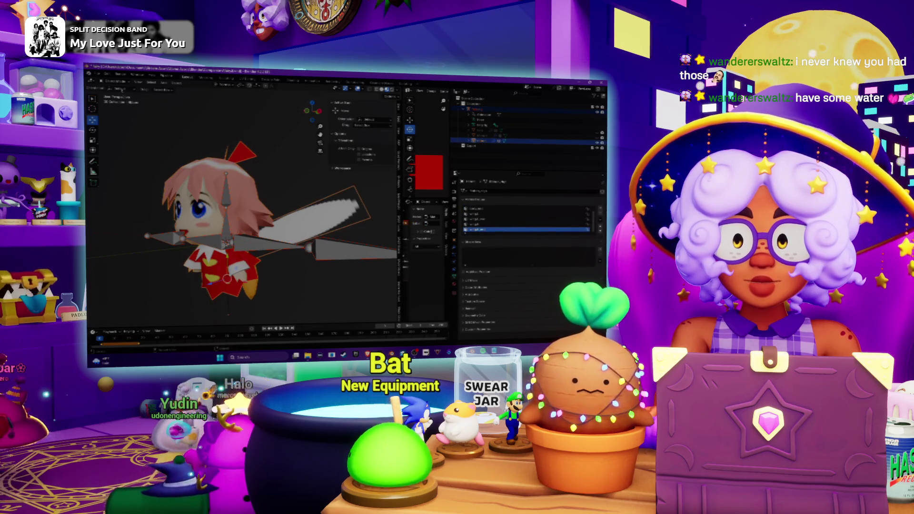
left_click(114, 100)
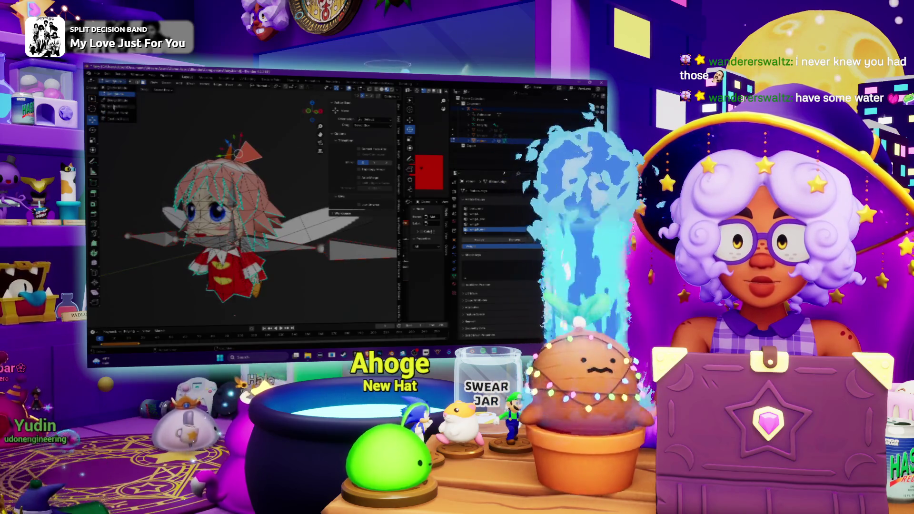
Enter Weight Paint mode, paint weights onto the mesh, and activate the previous vertex group
key("ctrl+Tab")
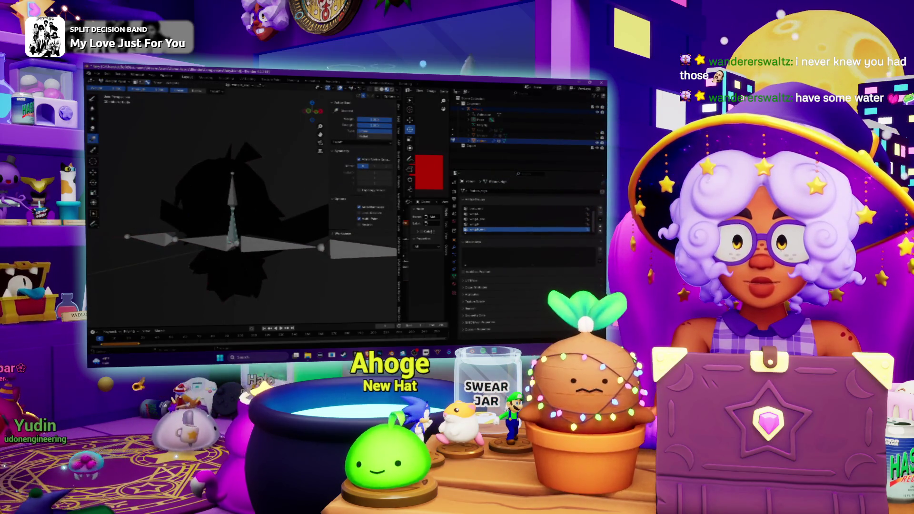
left_click_drag(222, 150, 210, 168)
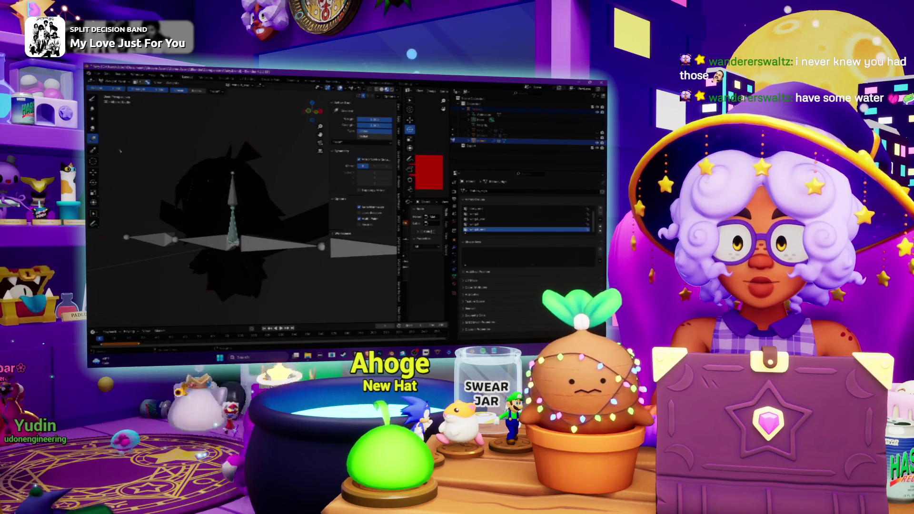
left_click(249, 246, "ctrl")
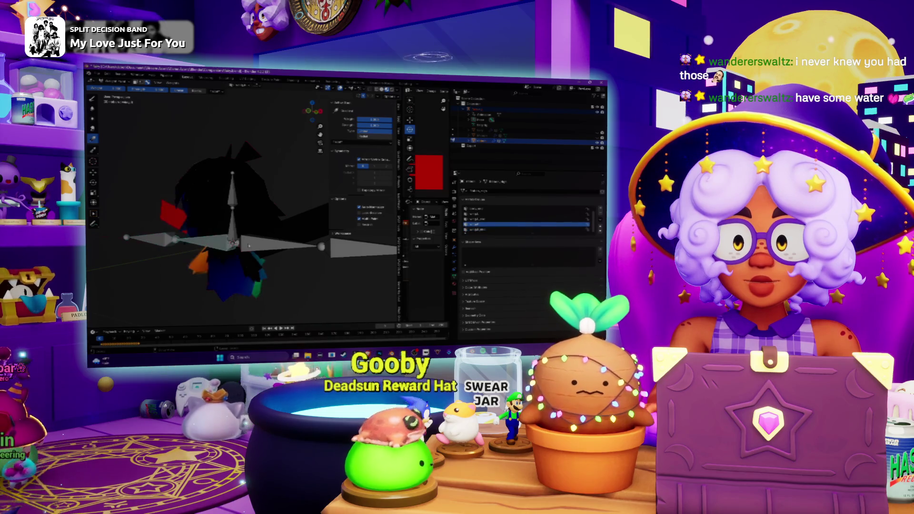
middle_click_drag(236, 245, 234, 205)
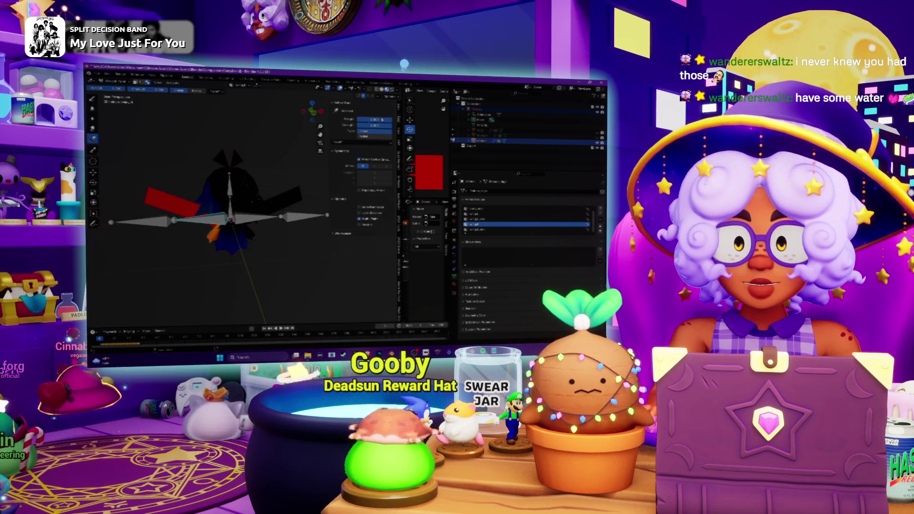
Clear the top vertex group's weights, undo to restore full red, and check another bone's weights
left_click(274, 134, "ctrl")
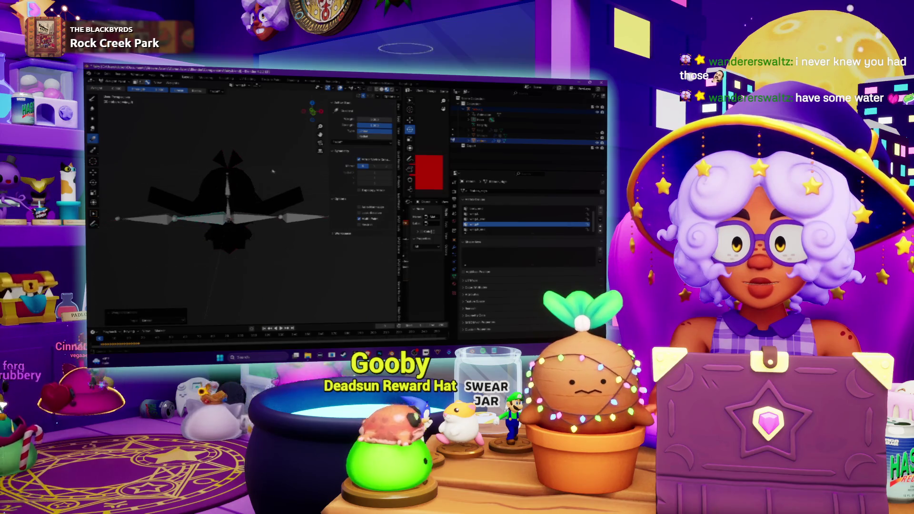
left_click(532, 210)
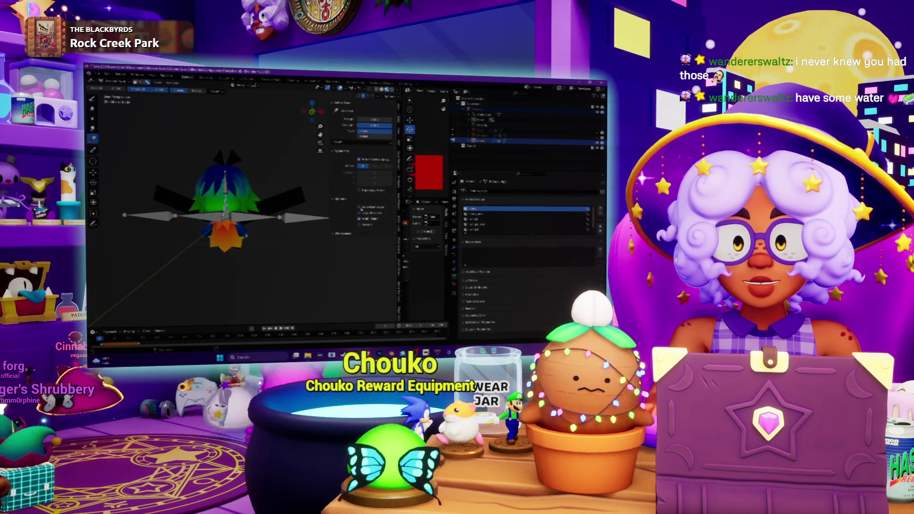
left_click(293, 142, "ctrl")
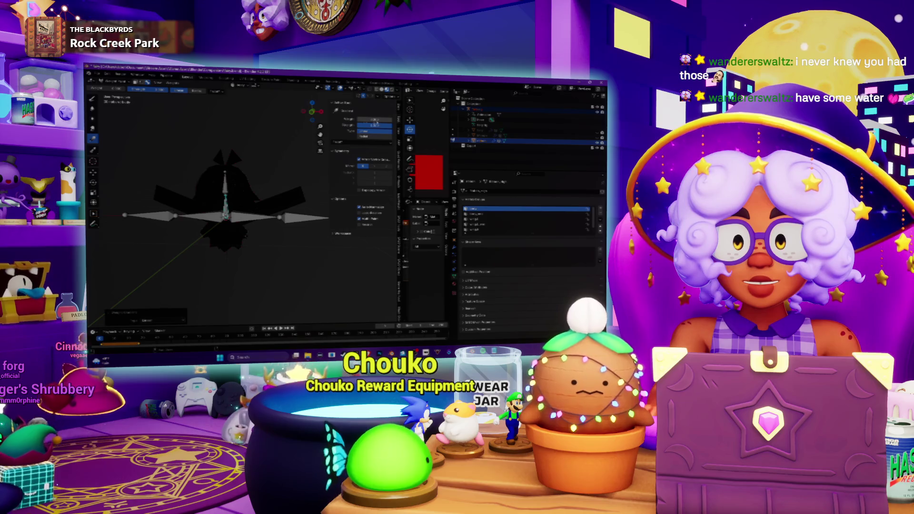
key("ctrl+z")
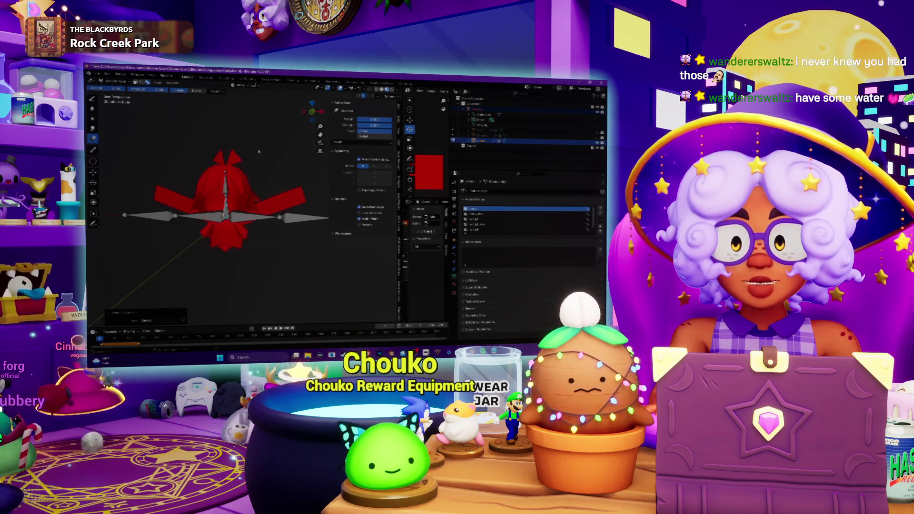
middle_click_drag(258, 152, 263, 157)
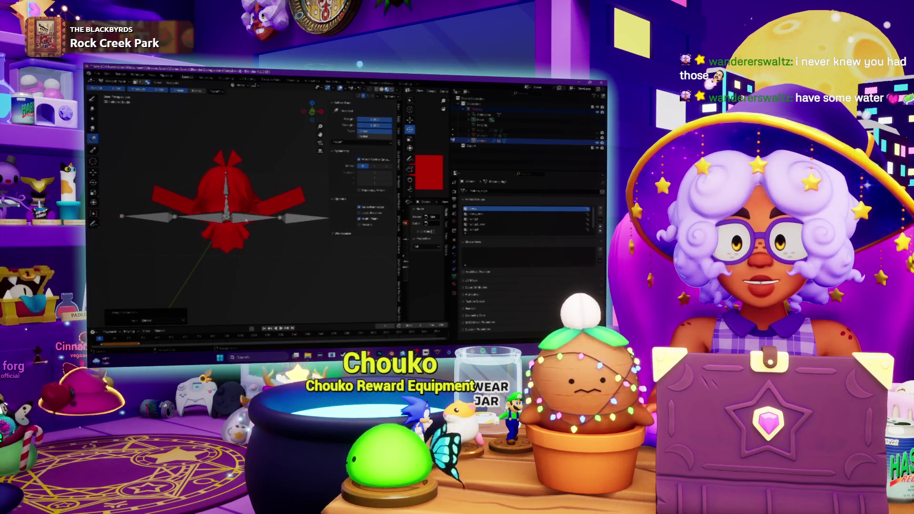
left_click(246, 221, "ctrl")
middle_click_drag(272, 189, 164, 112)
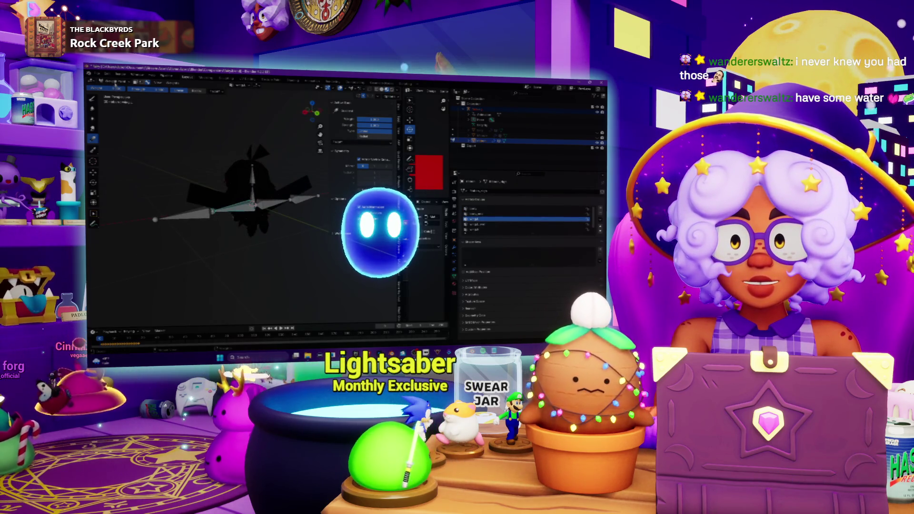
Return to Object Mode, put the wing mesh in Edit Mode, and select the left wing face
left_click(102, 89)
left_click(109, 98)
left_click(287, 209)
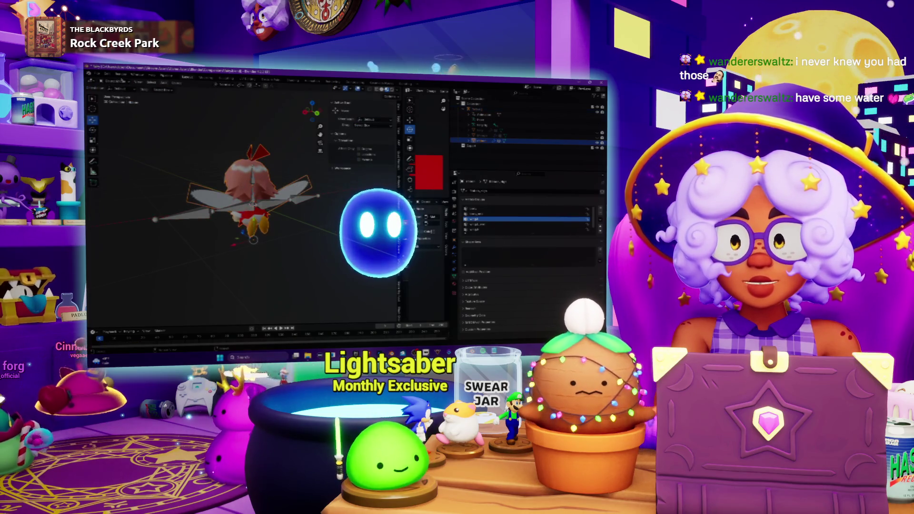
key("Tab")
scroll(214, 190, "up", 3)
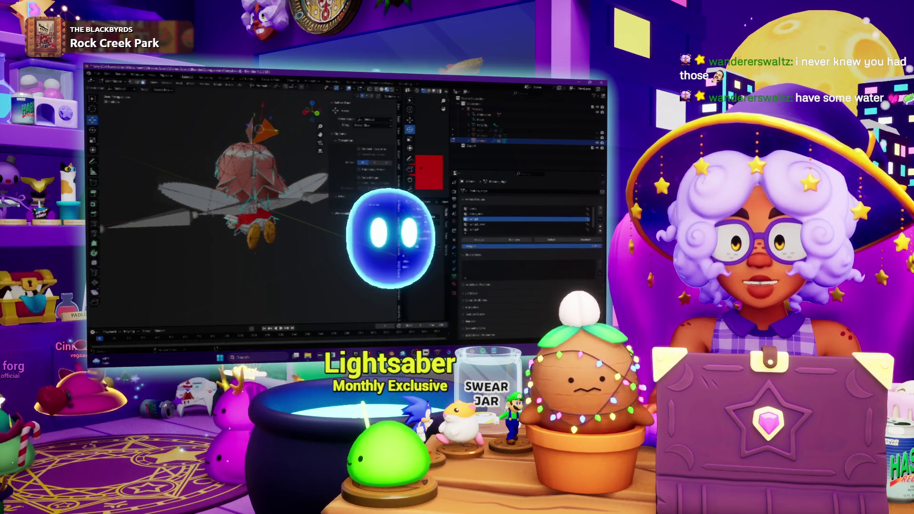
left_click(195, 202)
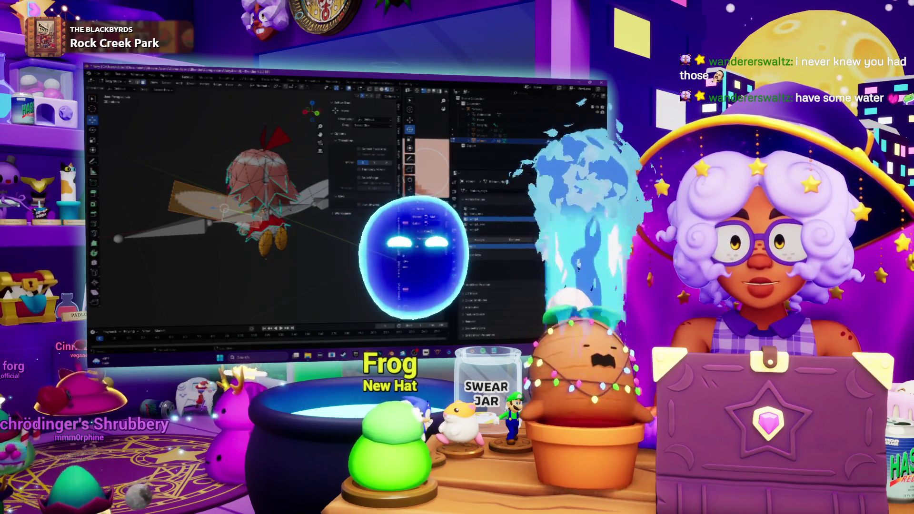
left_click(114, 82)
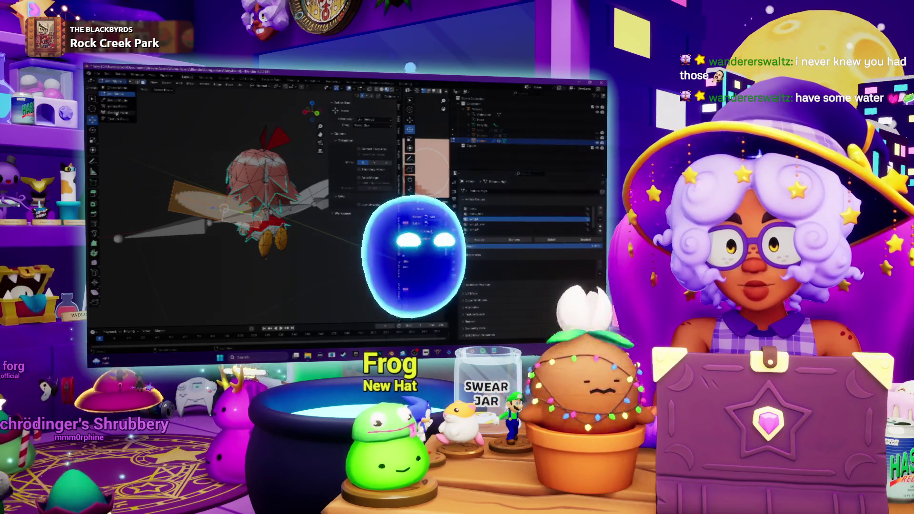
Switch the fairy mesh into Weight Paint mode and paint across the wing plane
left_click(117, 114)
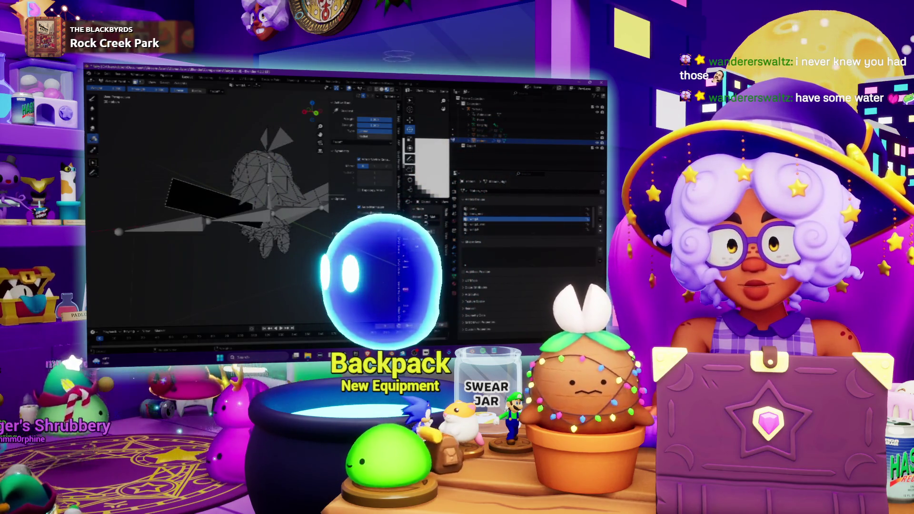
key("ctrl+Tab")
mouse_move(214, 143)
middle_mouse_down()
mouse_move(188, 150)
mouse_move(158, 123)
middle_mouse_up()
left_click(110, 88)
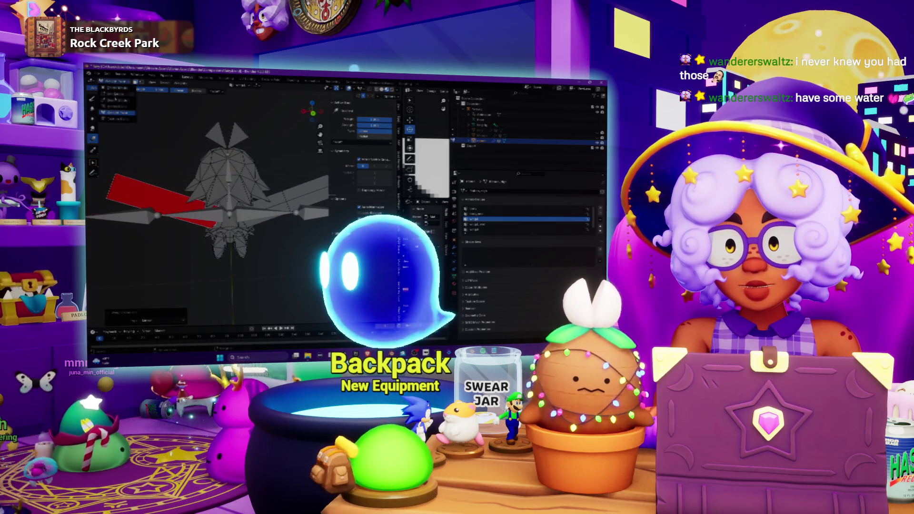
left_click(116, 113)
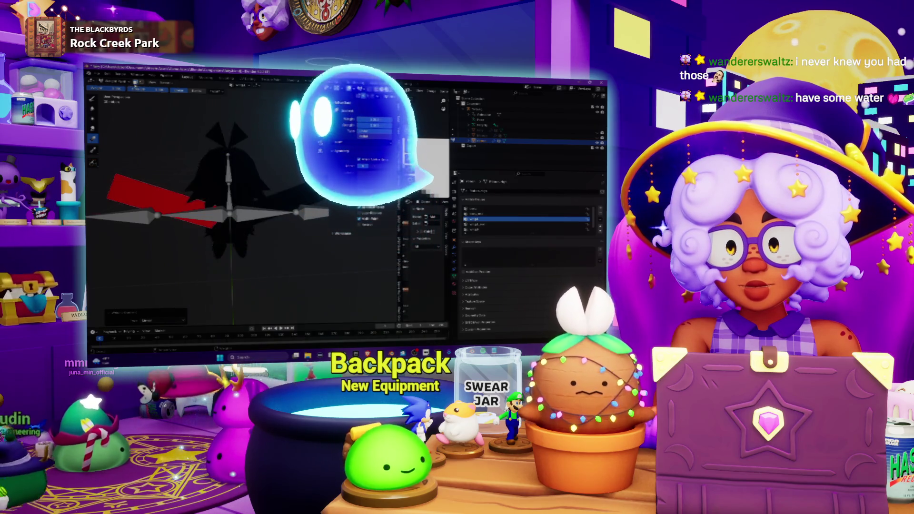
middle_click_drag(259, 224, 220, 221)
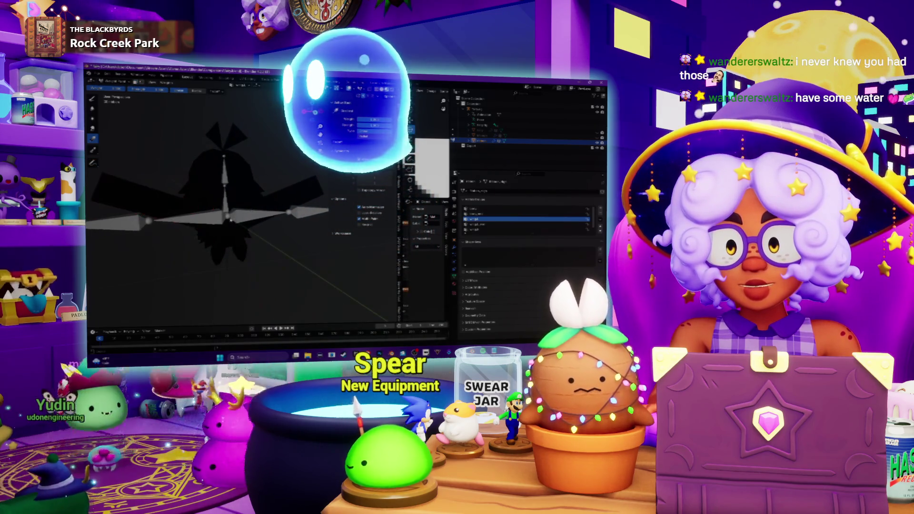
Put the wings mesh into Weight Paint, toggle the wireframe, and activate the fifth vertex group
left_click(113, 81)
left_click(113, 88)
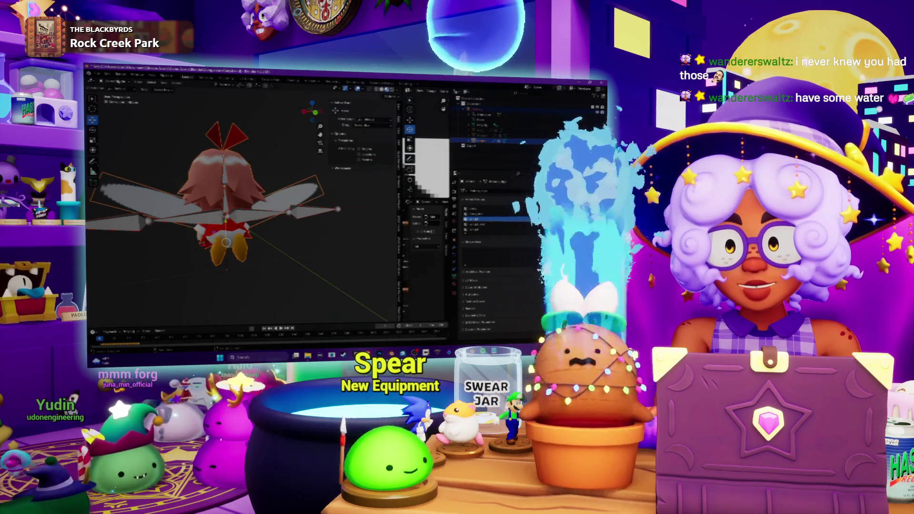
left_click(113, 82)
left_click(116, 112)
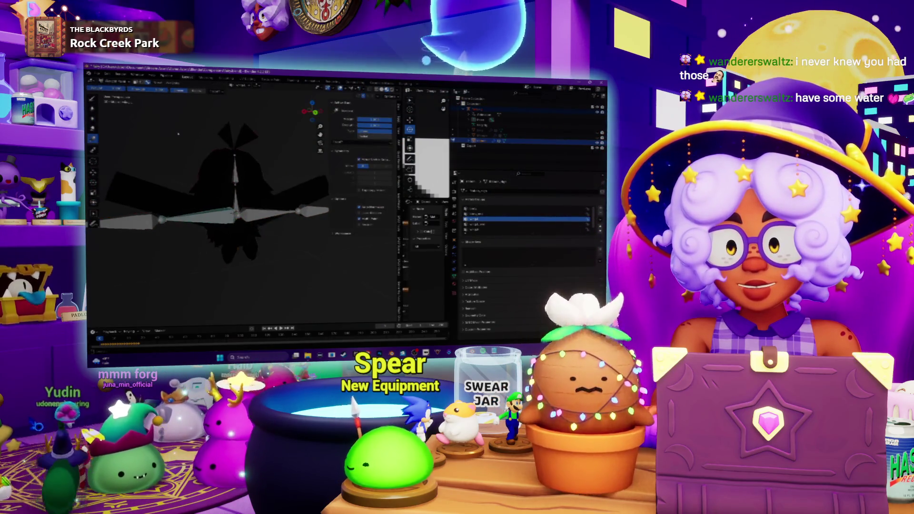
left_click(141, 83)
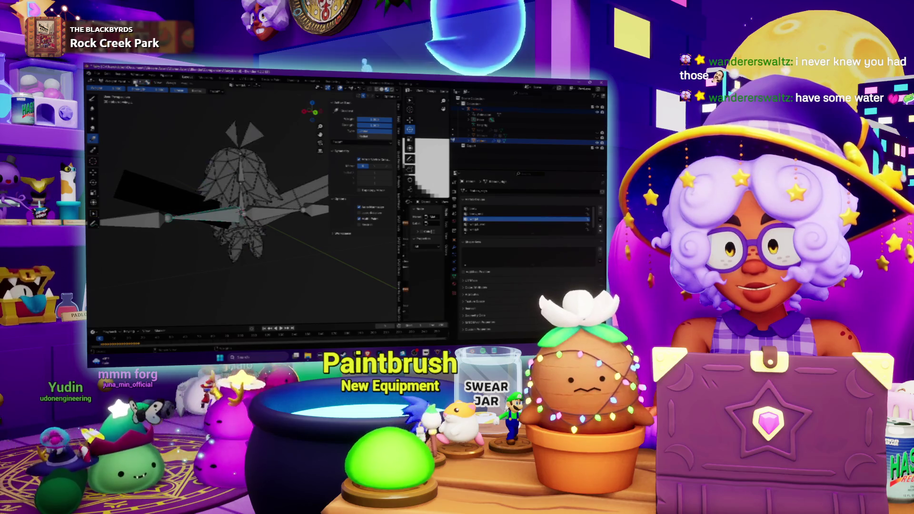
middle_click_drag(177, 144, 186, 142)
left_click(138, 83)
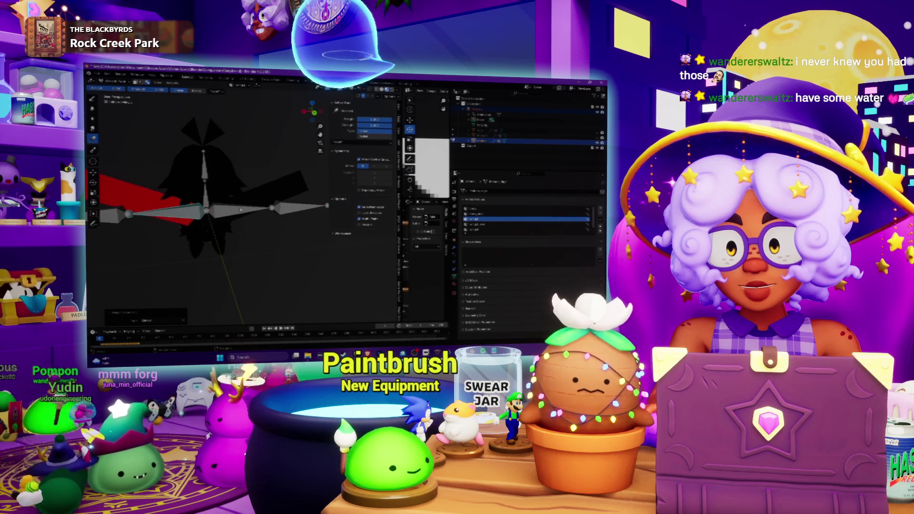
left_click(240, 210, "ctrl")
middle_click_drag(287, 175, 259, 187)
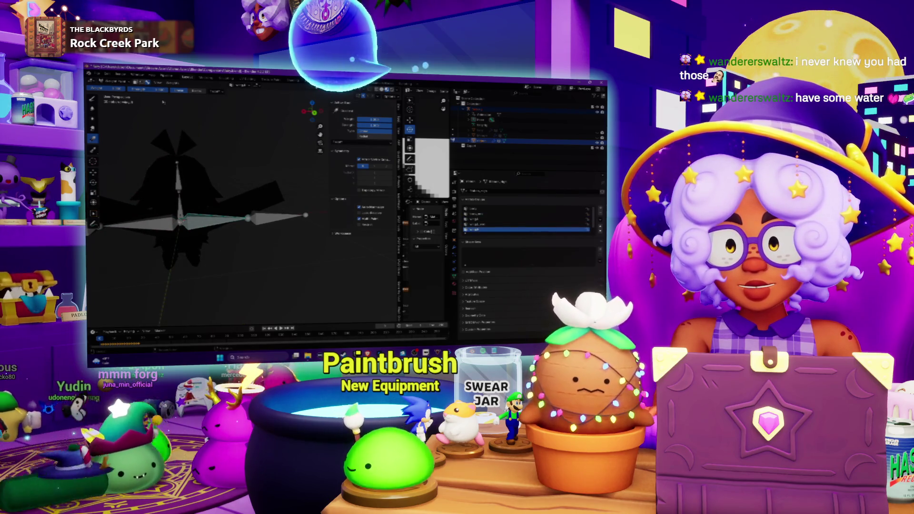
Select part of the right wing in Edit Mode, then return to Weight Paint to inspect it
left_click(111, 81)
left_click(112, 91)
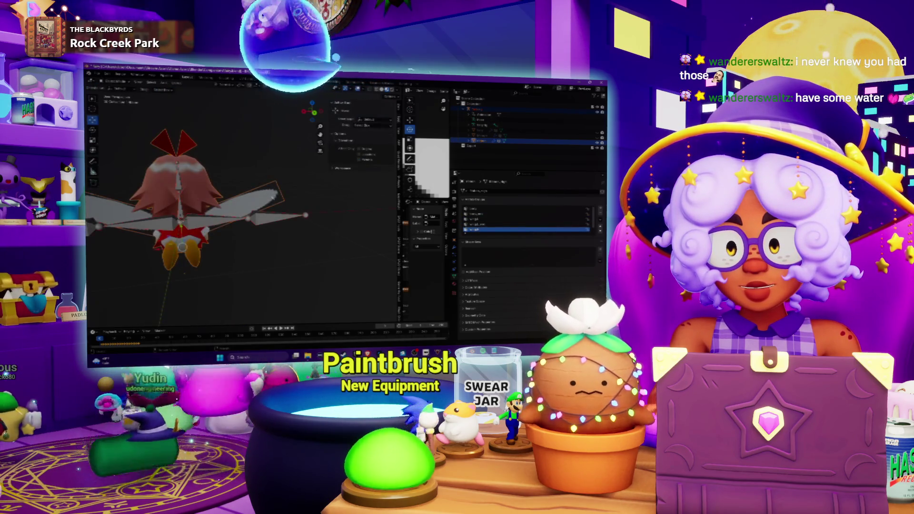
key("Tab")
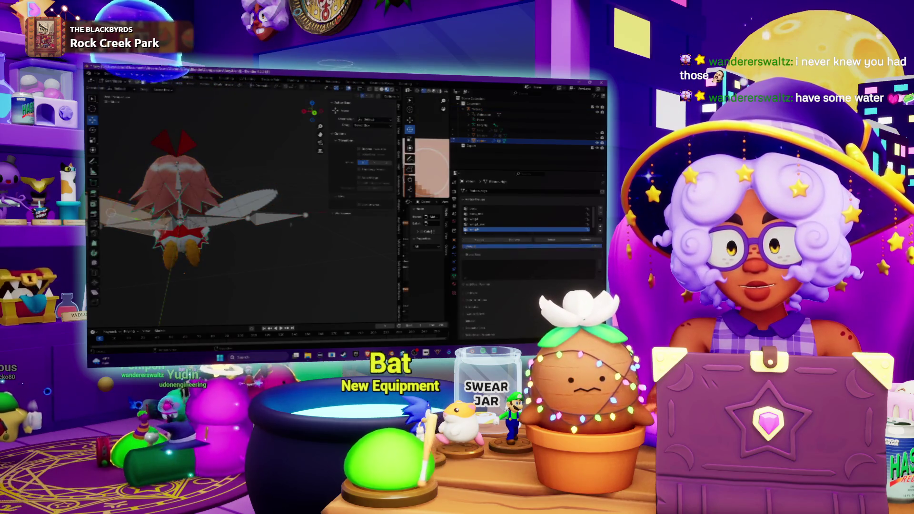
left_click(261, 204)
left_click_drag(260, 199, 237, 207)
key("Tab")
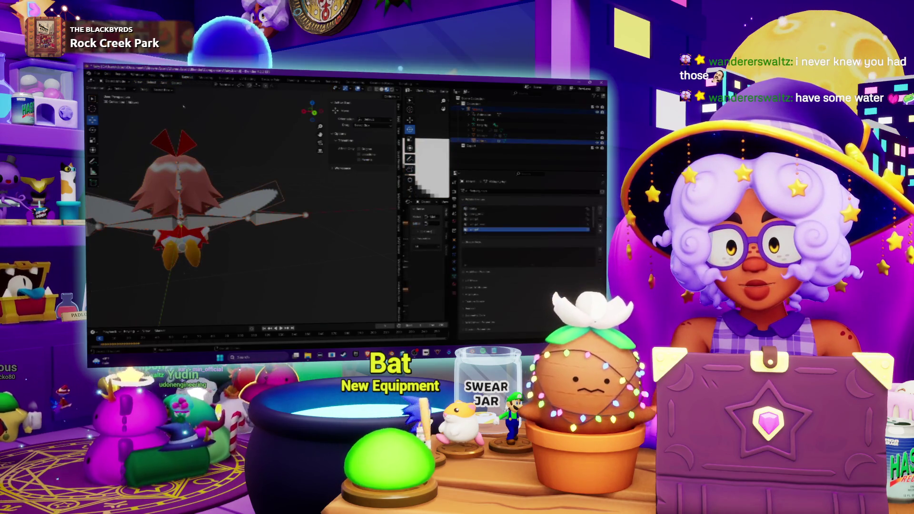
left_click(109, 89)
left_click(123, 112)
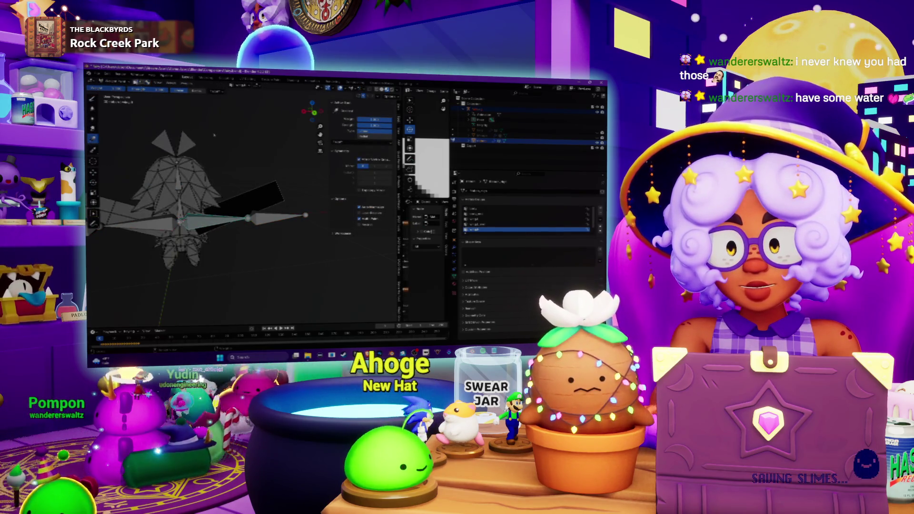
mouse_move(244, 150)
middle_mouse_down()
mouse_move(236, 159)
mouse_move(252, 181)
mouse_move(224, 169)
middle_mouse_up()
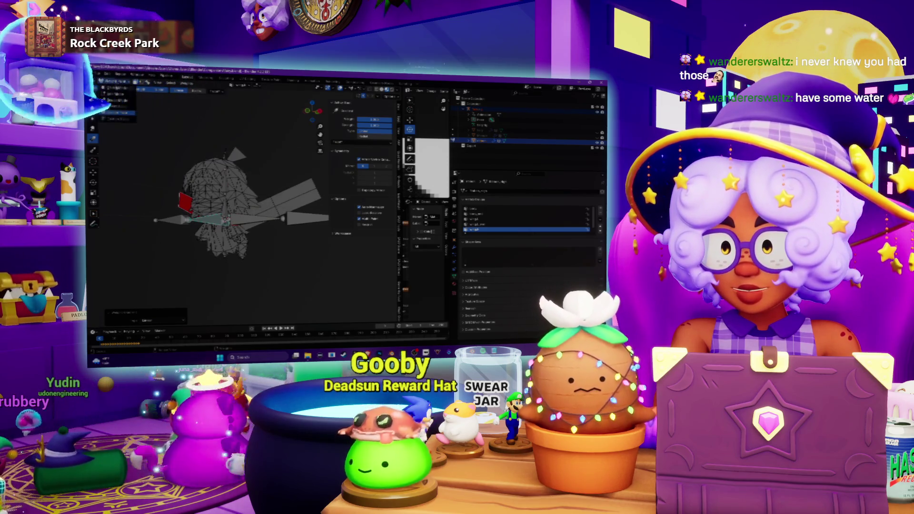
Leave Weight Paint and look over the textured fairy from side, front and above
key("ctrl+Tab")
scroll(168, 125, "down", 5)
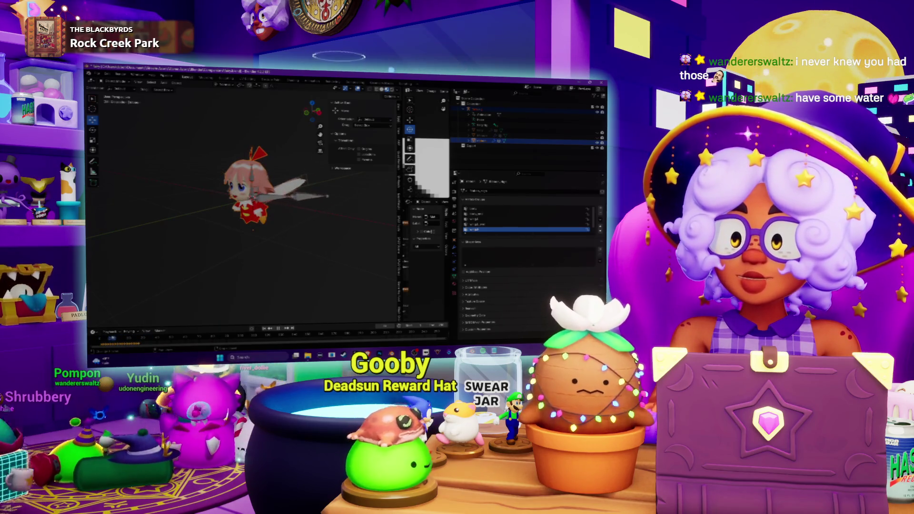
middle_click_drag(315, 222, 298, 224)
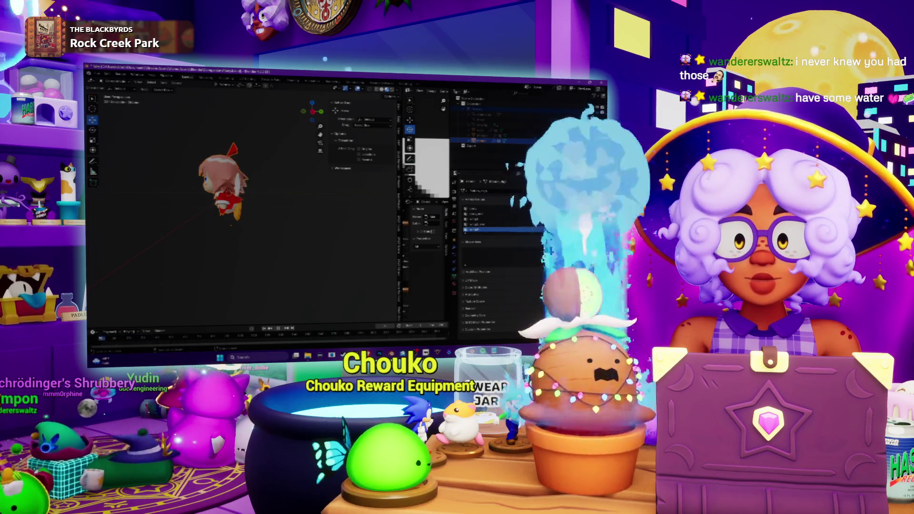
mouse_move(266, 228)
middle_mouse_down()
mouse_move(275, 240)
mouse_move(294, 215)
middle_mouse_up()
scroll(295, 214, "up", 2)
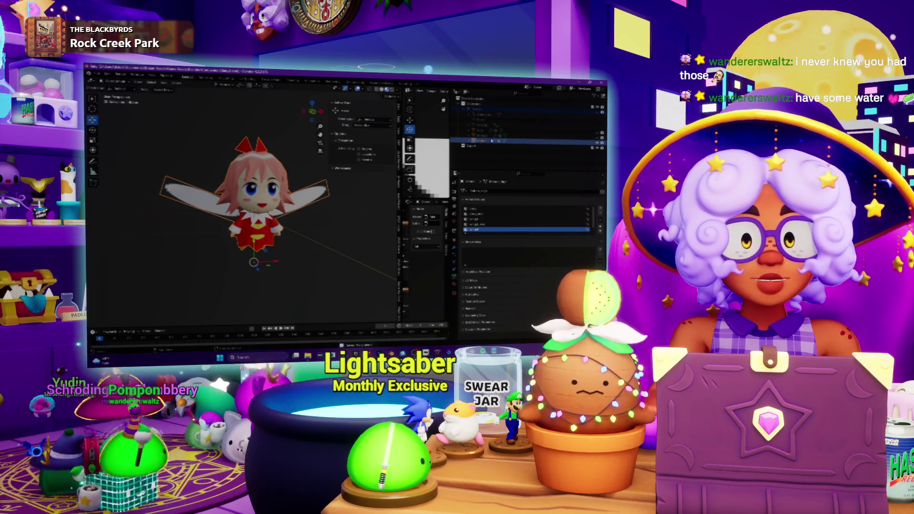
mouse_move(257, 215)
middle_mouse_down()
mouse_move(286, 205)
mouse_move(224, 215)
middle_mouse_up()
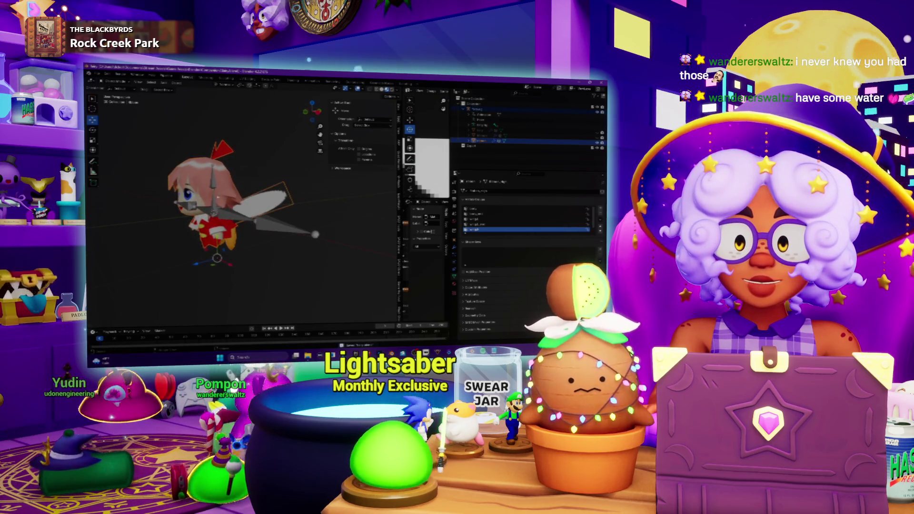
Select the armature, then the body mesh to see its vertex groups, and zoom onto the character
left_click(481, 109)
left_click(479, 141)
mouse_move(267, 191)
middle_mouse_down()
mouse_move(286, 181)
mouse_move(106, 165)
mouse_move(253, 168)
middle_mouse_up()
scroll(285, 181, "up", 3)
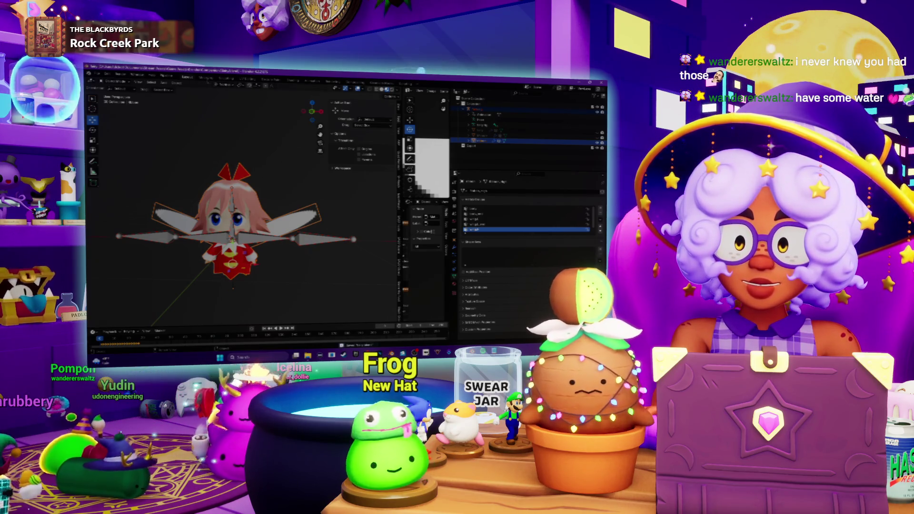
left_click(224, 85)
Revert the file to its saved state, undoing the test pose
left_click(219, 113)
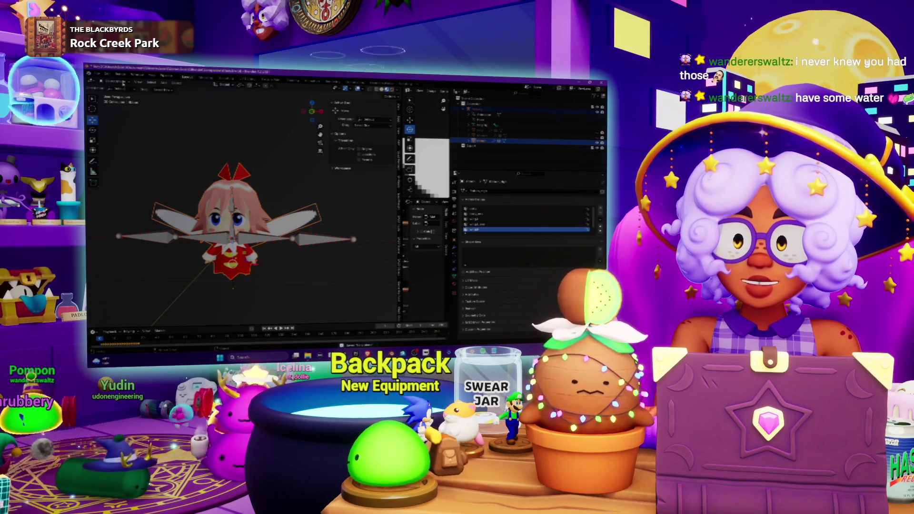
left_click(97, 74)
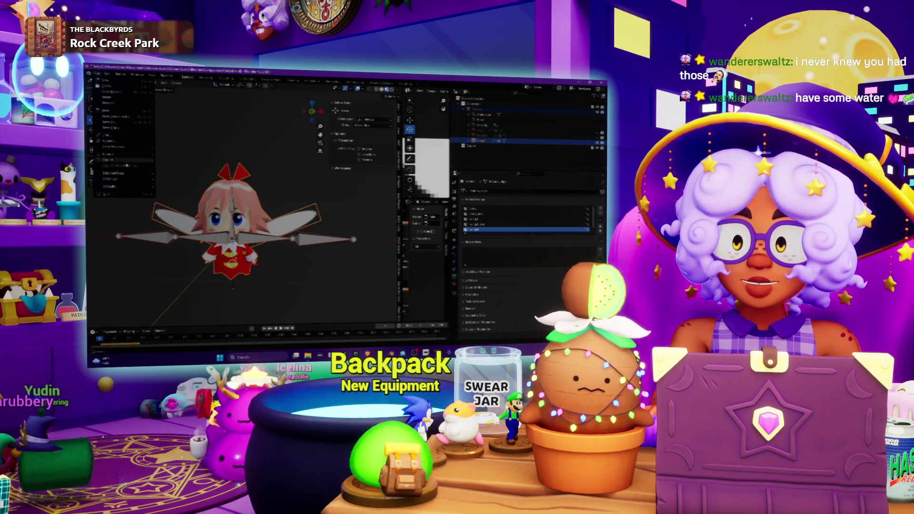
left_click(126, 165)
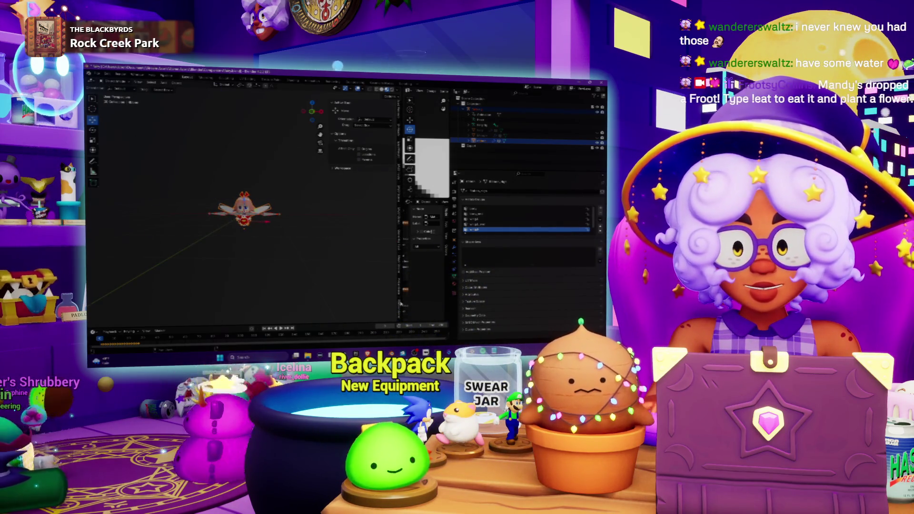
Bring up the exporter's sidebar tools and launch its file picker
left_click(401, 303)
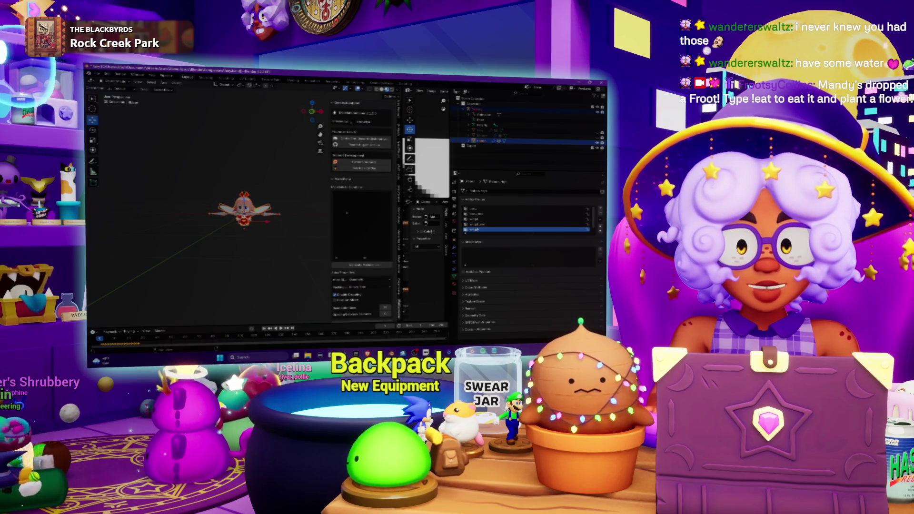
scroll(273, 198, "up", 8)
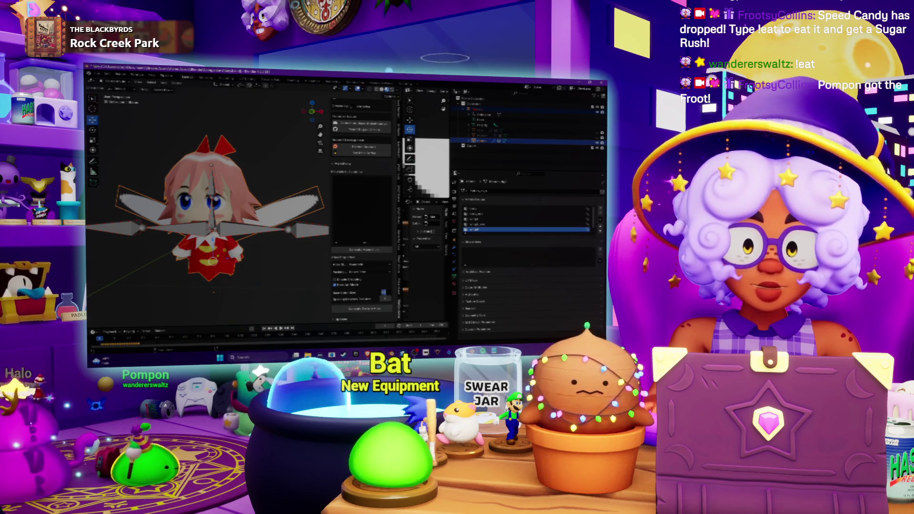
left_click(375, 309)
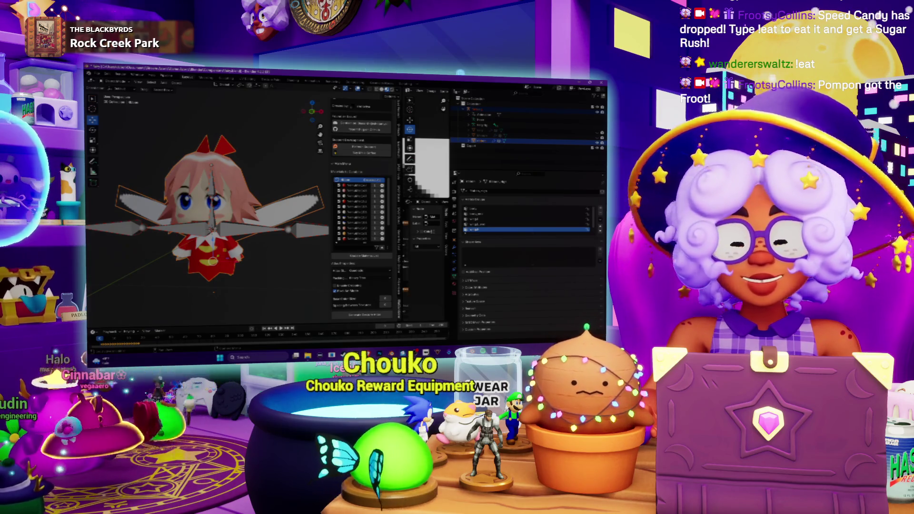
Inside the export folder, create a new folder, enter it, and accept it as the destination
key("ctrl+o")
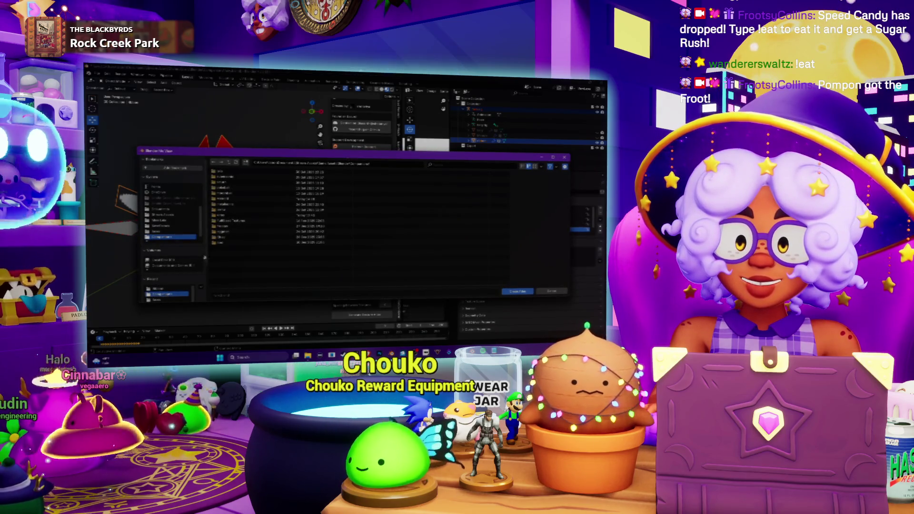
double_click(252, 182)
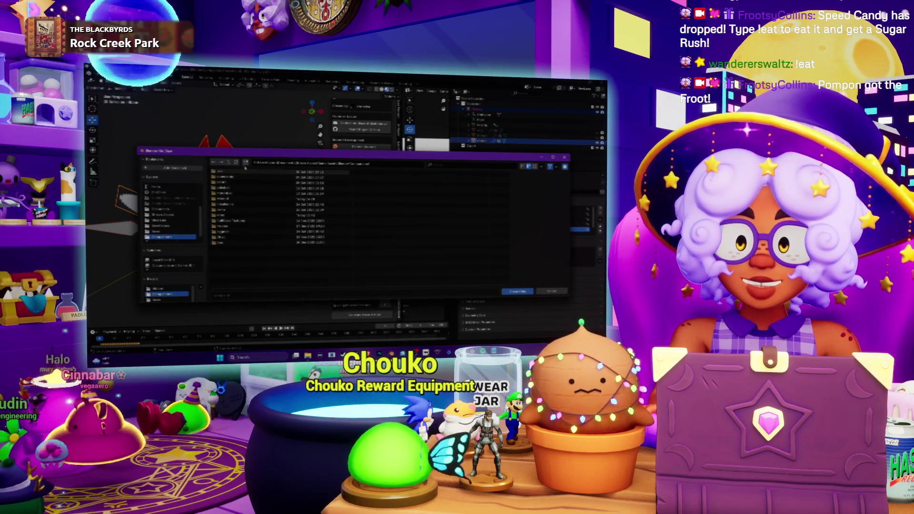
type("N")
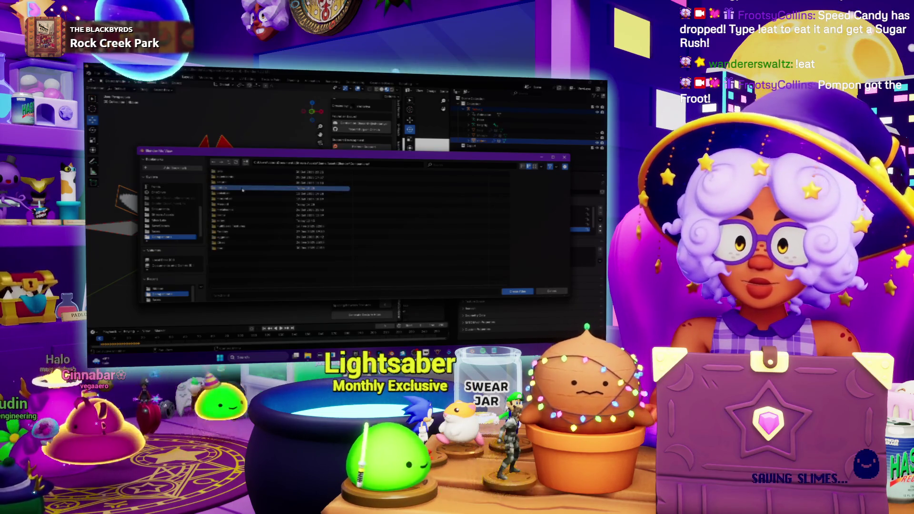
double_click(233, 193)
key("Return")
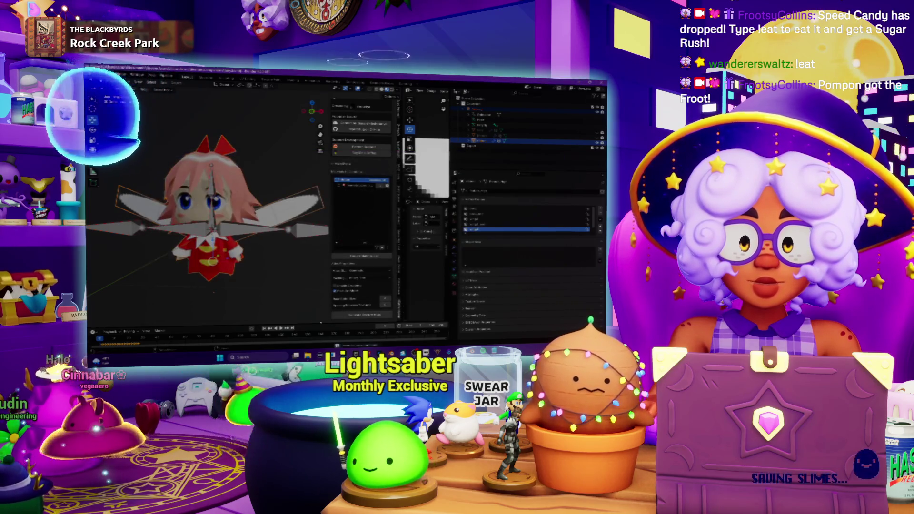